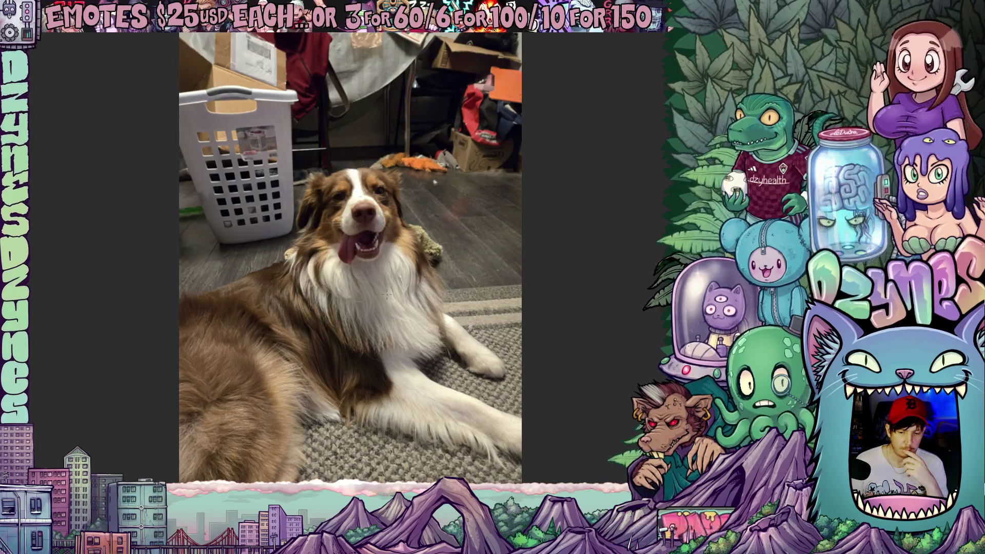
Step: Draw a rectangle selection around the dog's face and crop the photo to it
{"action": "scroll", "coordinate": [379, 306], "scroll_direction": "up", "scroll_amount": 1}
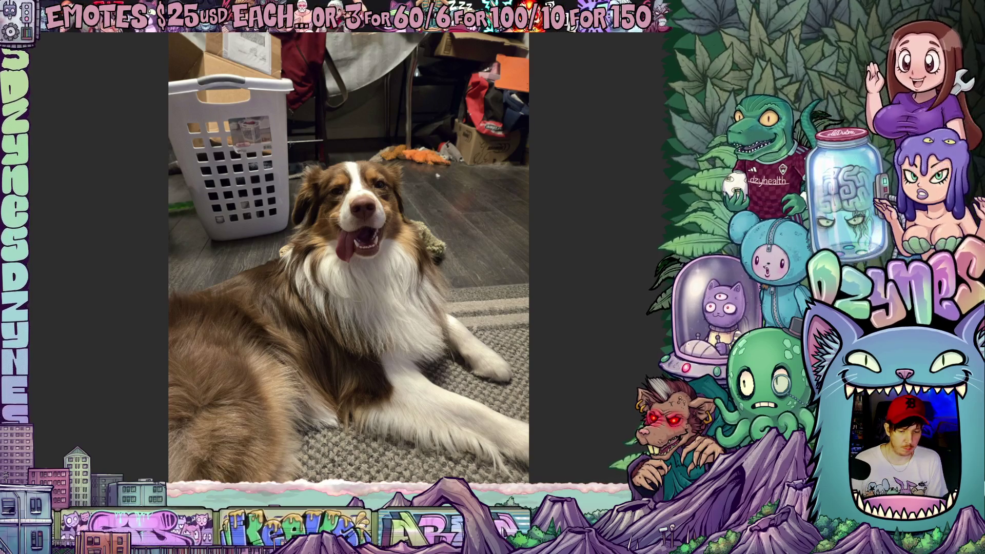
{"action": "left_click_drag", "start_coordinate": [271, 135], "coordinate": [439, 345]}
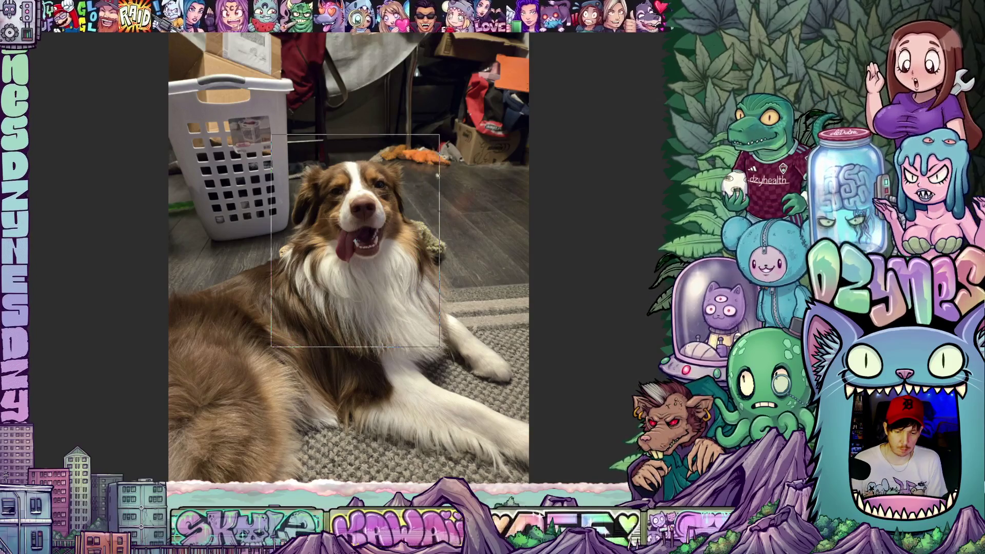
{"action": "left_click_drag", "start_coordinate": [354, 241], "coordinate": [354, 241]}
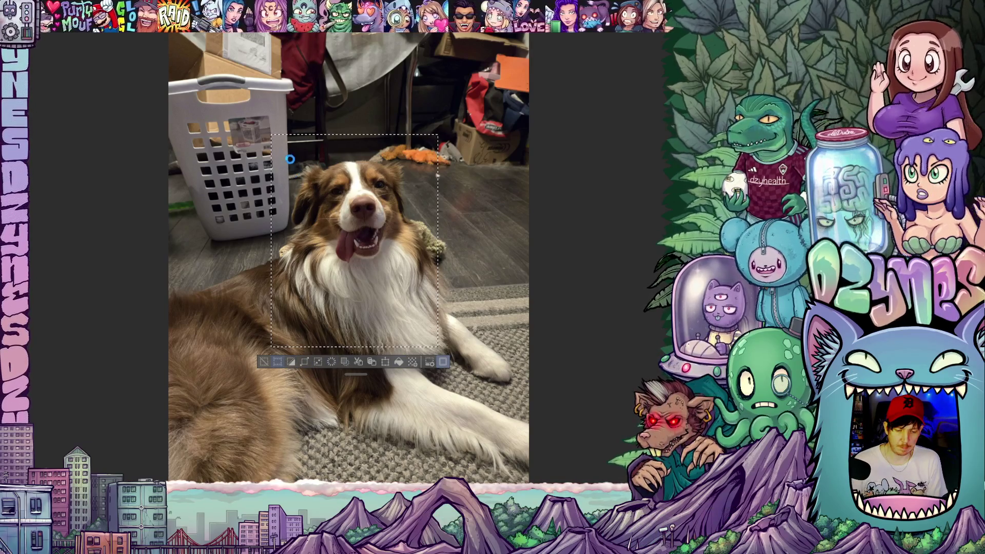
{"action": "left_click", "coordinate": [385, 361]}
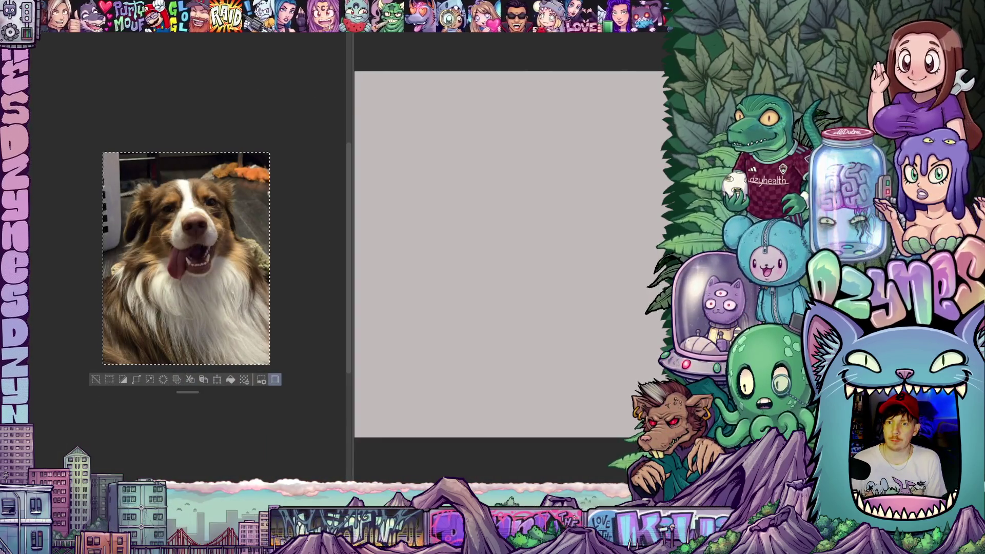
Step: Deselect, narrow the dog reference panel, then zoom out and centre the blank canvas
{"action": "key", "text": "ctrl+d"}
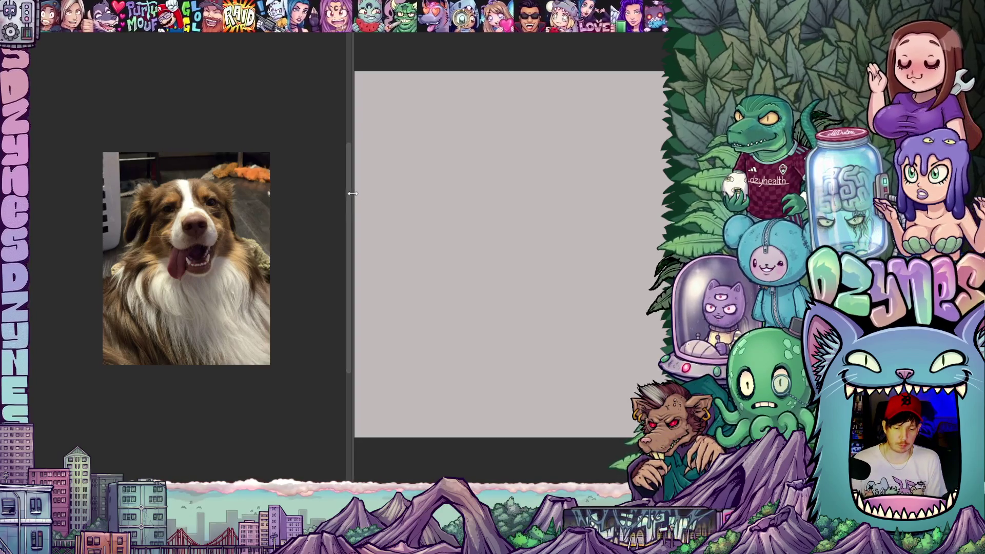
{"action": "left_click_drag", "start_coordinate": [352, 193], "coordinate": [185, 193]}
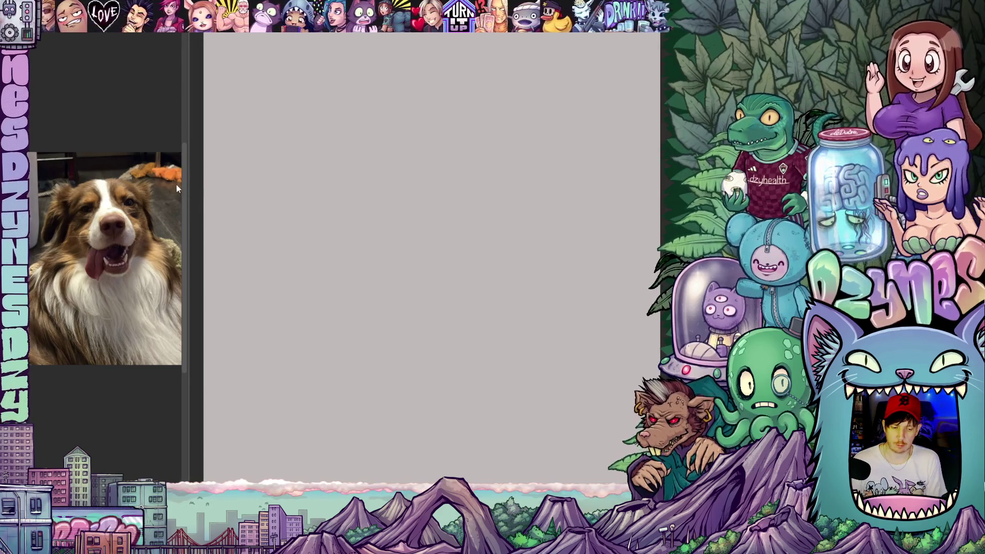
{"action": "key", "text": "ctrl+a"}
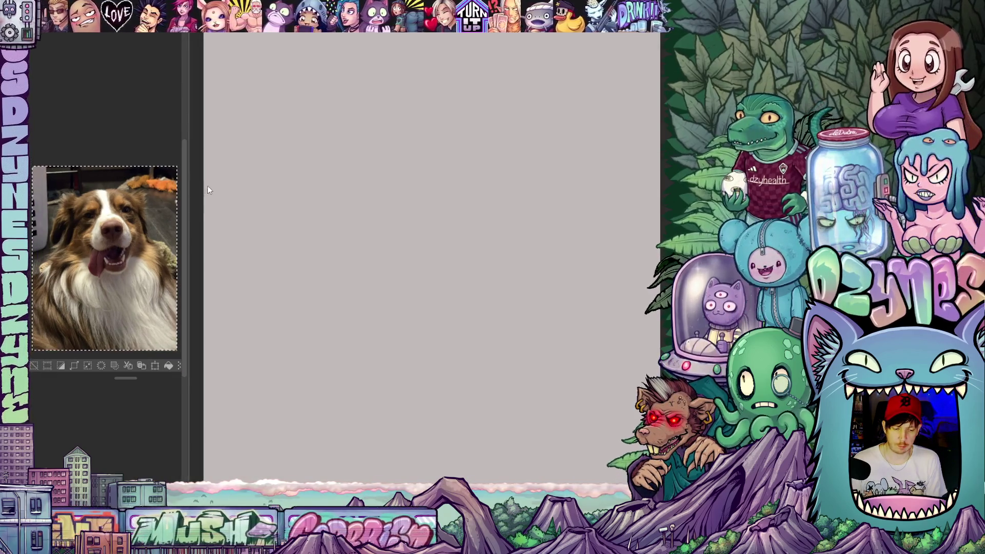
{"action": "left_click_drag", "start_coordinate": [188, 183], "coordinate": [182, 183]}
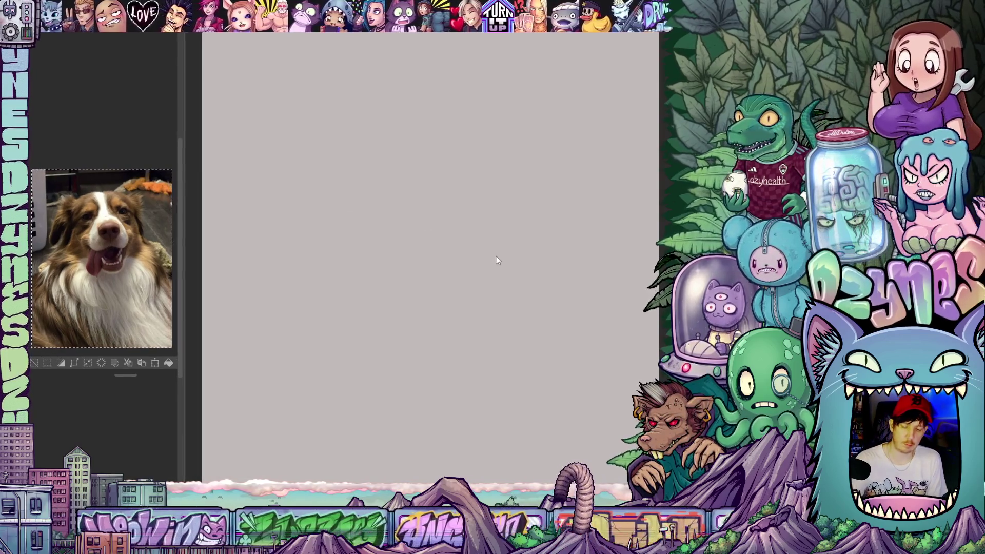
{"action": "scroll", "coordinate": [505, 267], "scroll_direction": "down", "scroll_amount": 3}
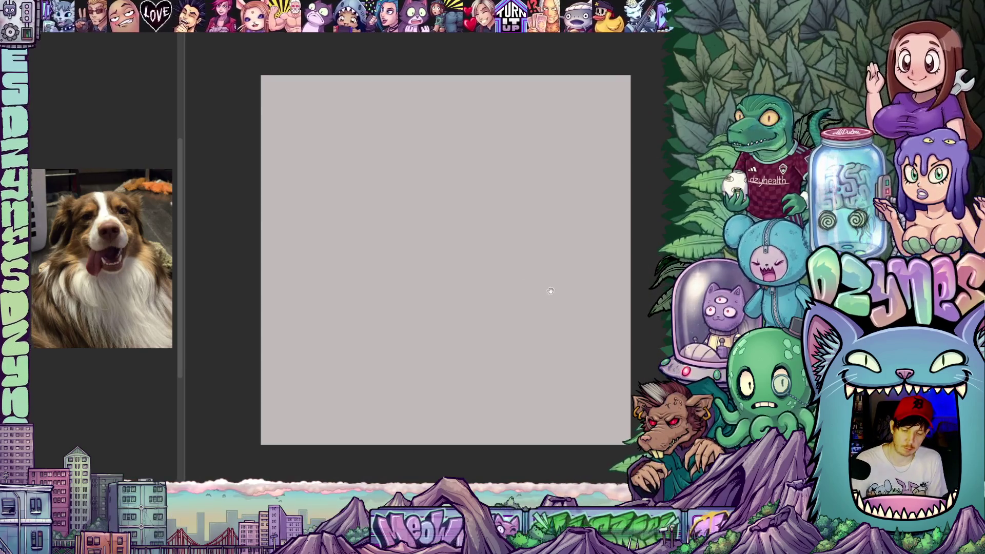
{"action": "left_click_drag", "start_coordinate": [529, 280], "coordinate": [543, 293]}
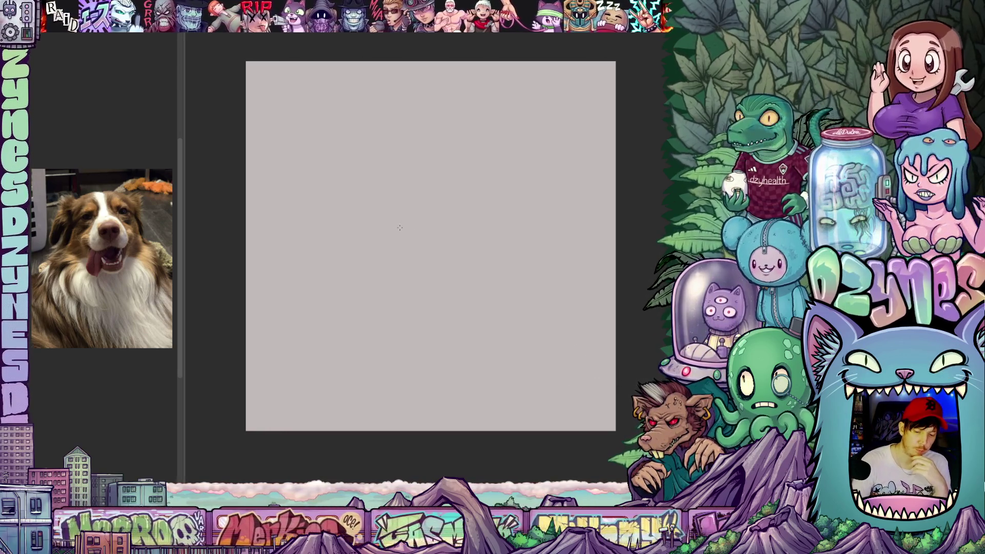
{"action": "left_click_drag", "start_coordinate": [383, 245], "coordinate": [527, 279]}
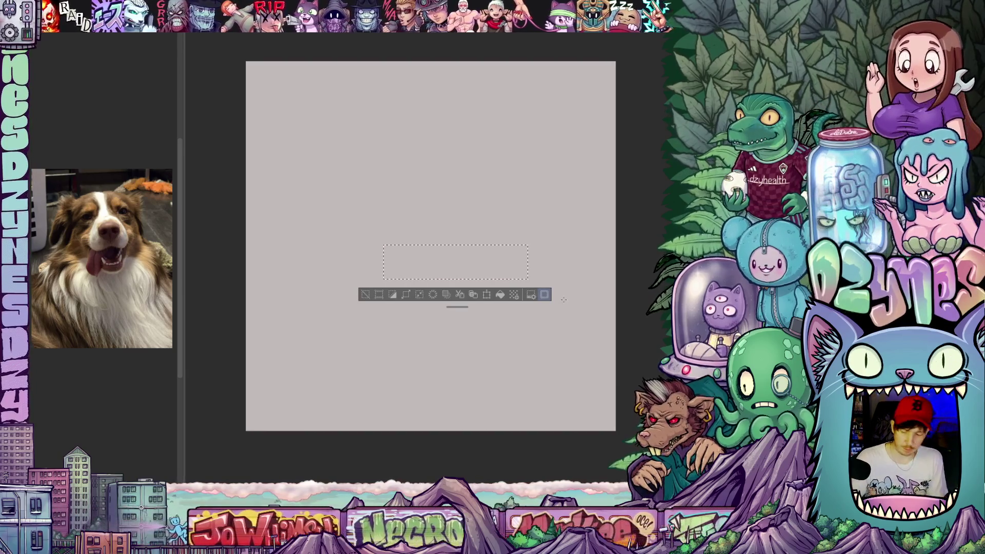
Step: Sketch a loose blue head circle and two curved eye shapes, rotating the canvas while drawing
{"action": "key", "text": "ctrl+d"}
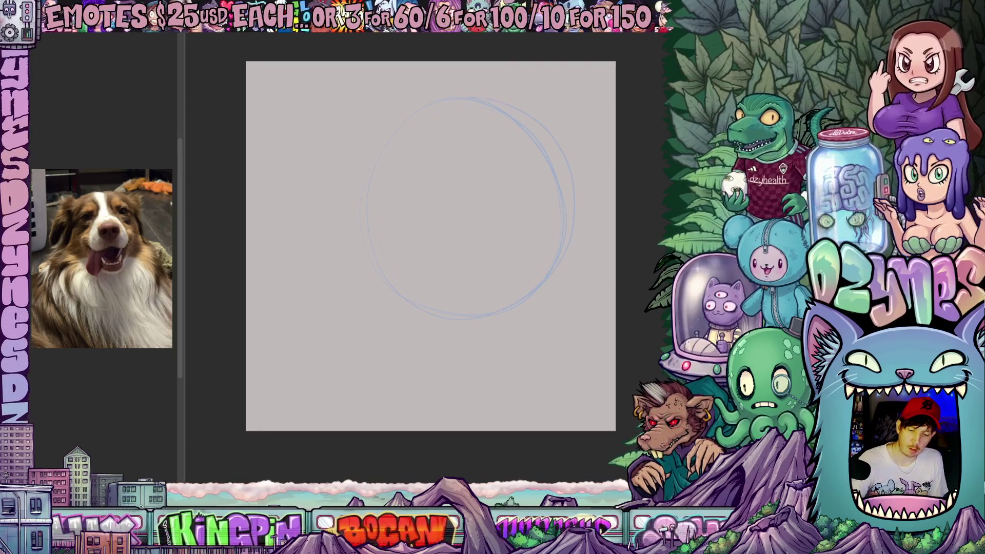
{"action": "mouse_move", "coordinate": [385, 132]}
{"action": "left_mouse_down"}
{"action": "mouse_move", "coordinate": [356, 248]}
{"action": "mouse_move", "coordinate": [403, 301]}
{"action": "mouse_move", "coordinate": [424, 312]}
{"action": "mouse_move", "coordinate": [521, 308]}
{"action": "mouse_move", "coordinate": [554, 277]}
{"action": "left_mouse_up"}
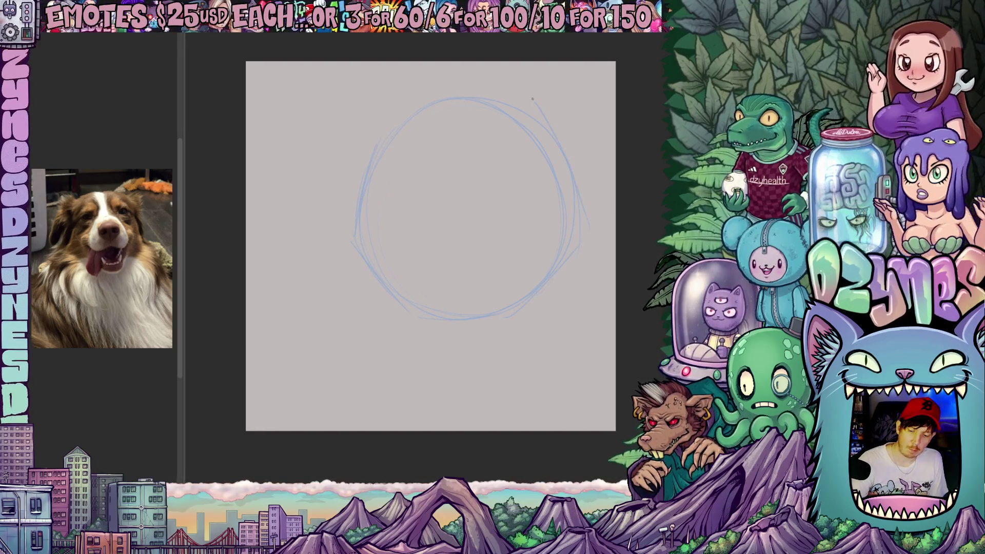
{"action": "left_click_drag", "start_coordinate": [493, 209], "coordinate": [321, 202]}
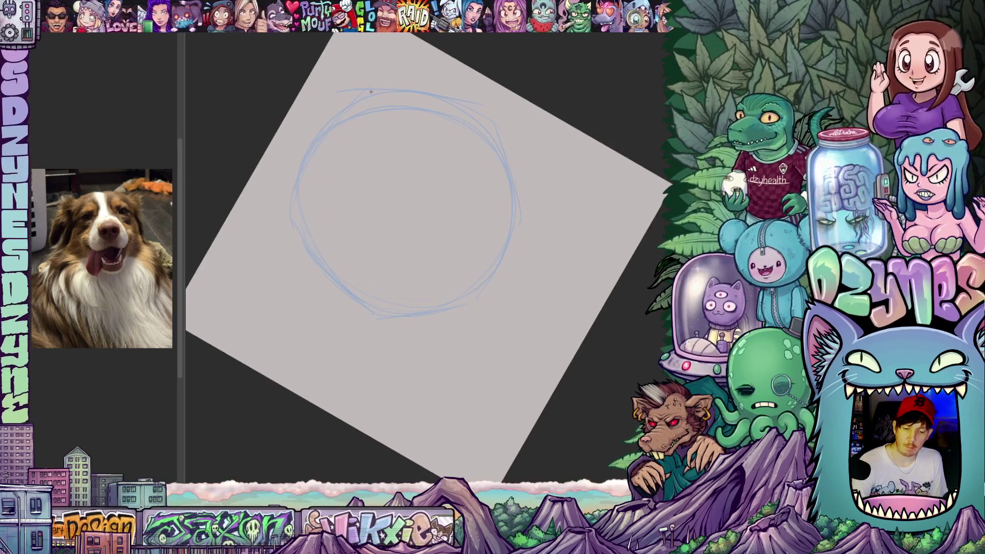
{"action": "left_click_drag", "start_coordinate": [294, 204], "coordinate": [290, 275]}
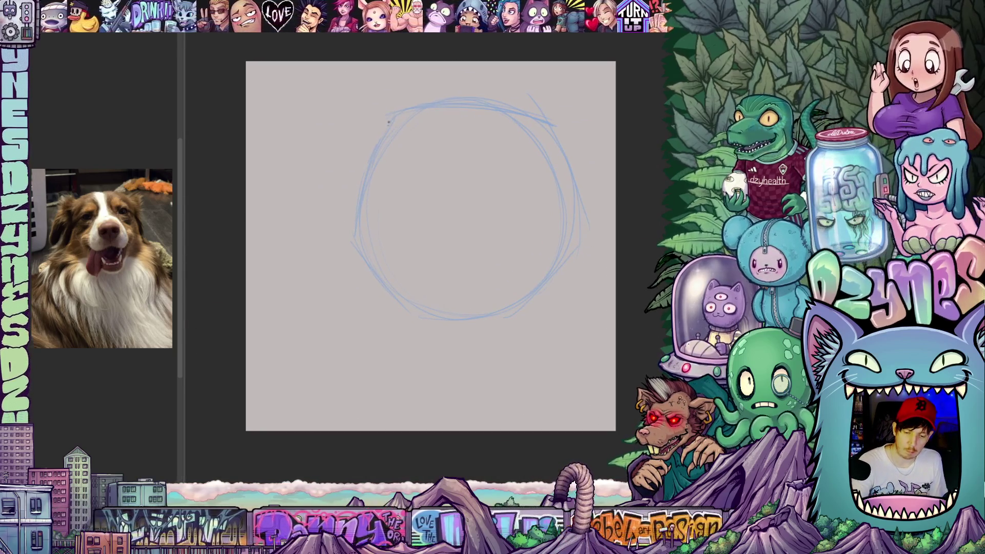
{"action": "left_click_drag", "start_coordinate": [590, 253], "coordinate": [587, 199]}
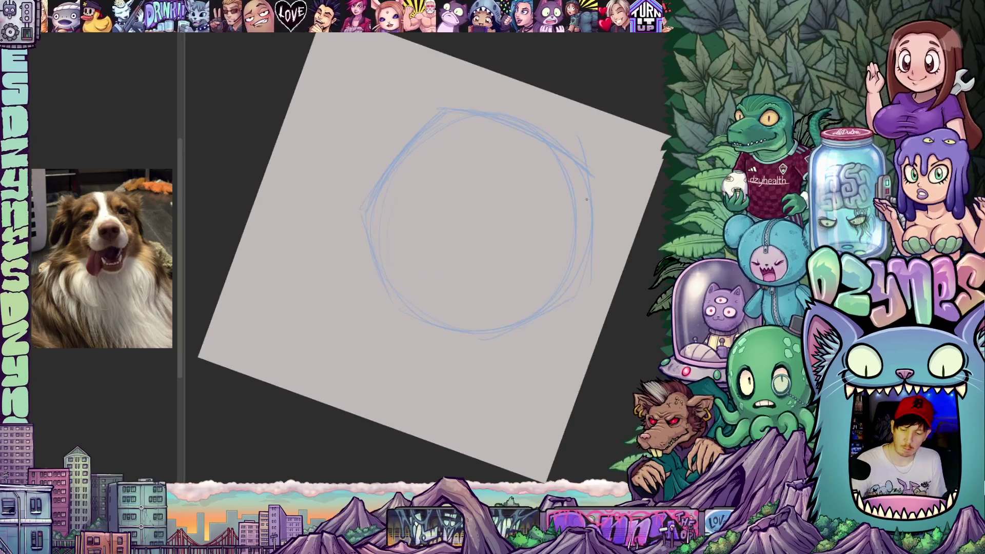
{"action": "left_click_drag", "start_coordinate": [608, 332], "coordinate": [610, 277]}
{"action": "left_click_drag", "start_coordinate": [481, 358], "coordinate": [521, 343]}
{"action": "scroll", "coordinate": [516, 272], "scroll_direction": "up", "scroll_amount": 1}
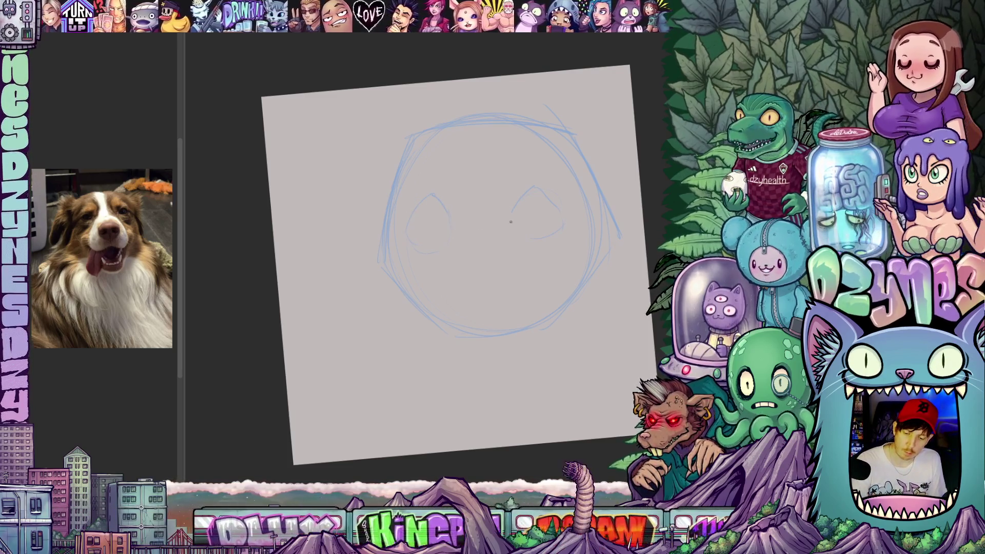
Step: Draw rough blue snout and open-mouth curves at the head's lower left, below the eyes
{"action": "scroll", "coordinate": [552, 239], "scroll_direction": "down", "scroll_amount": 3}
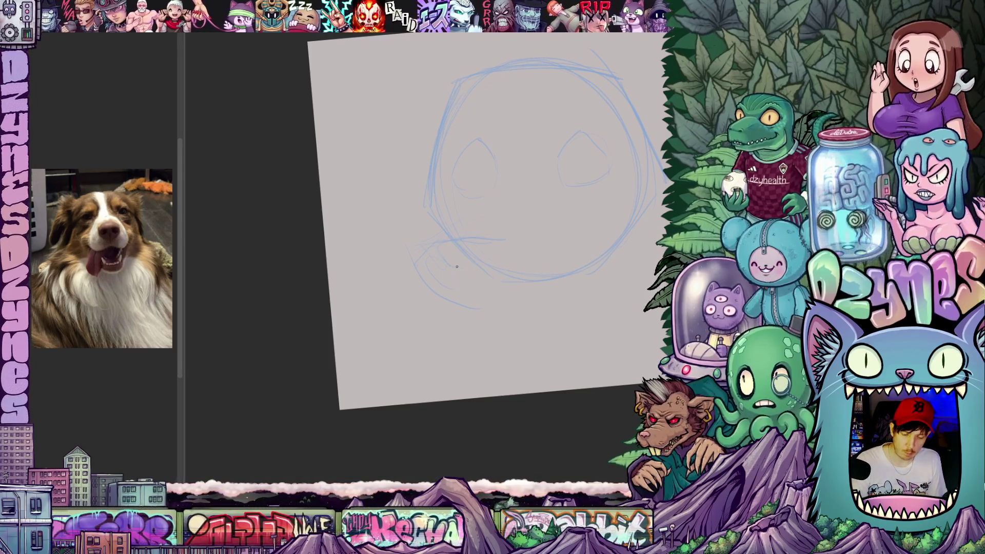
{"action": "left_click_drag", "start_coordinate": [495, 248], "coordinate": [512, 278]}
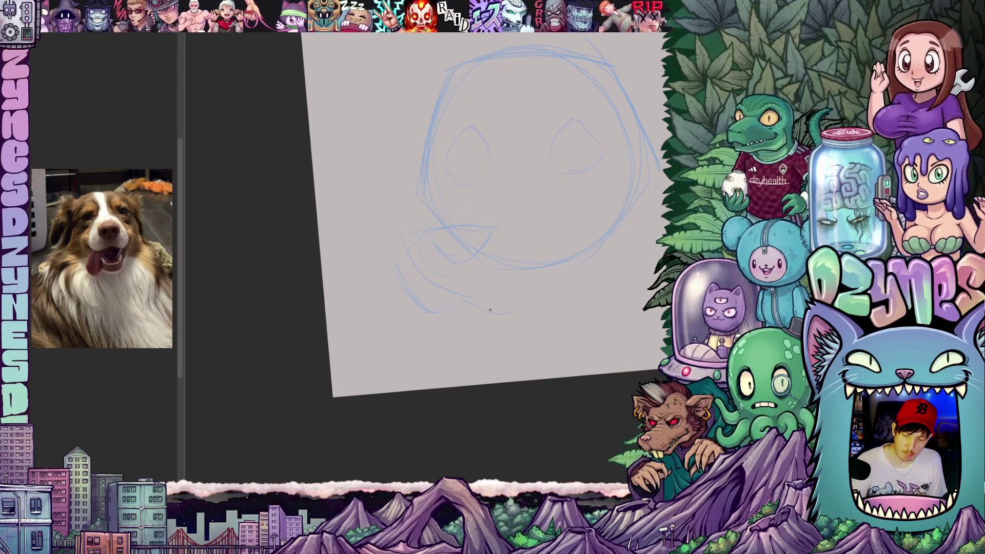
{"action": "left_click_drag", "start_coordinate": [520, 303], "coordinate": [513, 306]}
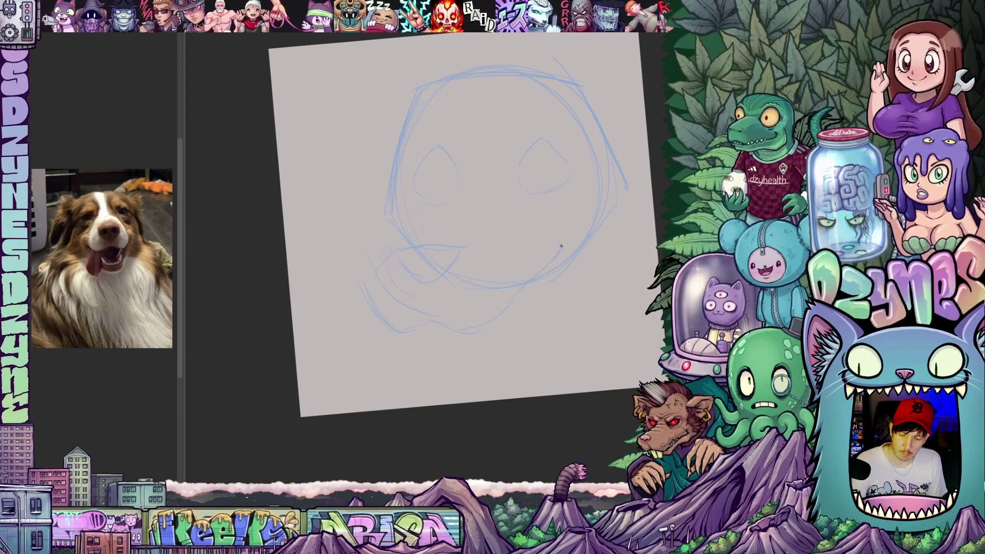
{"action": "mouse_move", "coordinate": [575, 254]}
{"action": "left_mouse_down"}
{"action": "mouse_move", "coordinate": [534, 345]}
{"action": "mouse_move", "coordinate": [497, 330]}
{"action": "mouse_move", "coordinate": [500, 231]}
{"action": "left_mouse_up"}
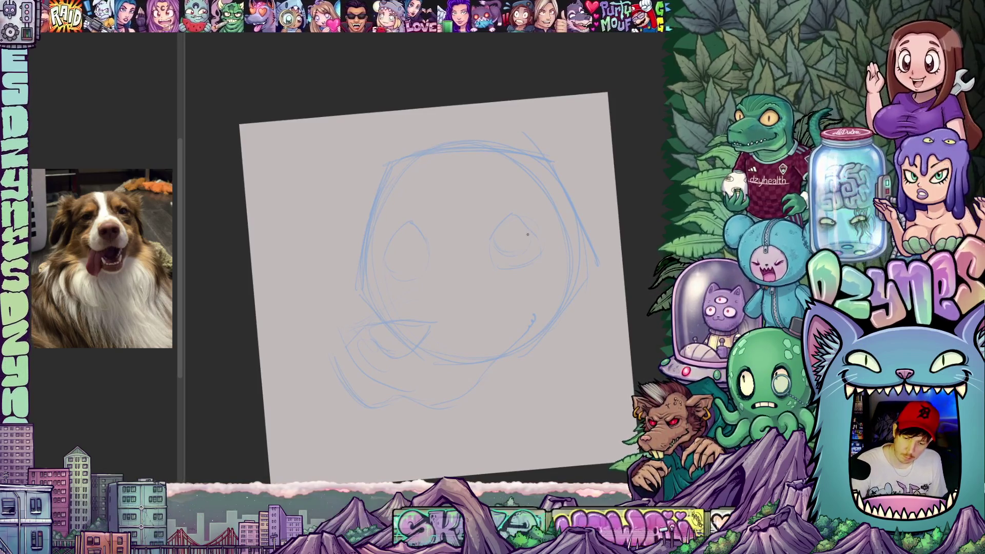
{"action": "left_click_drag", "start_coordinate": [458, 316], "coordinate": [479, 326]}
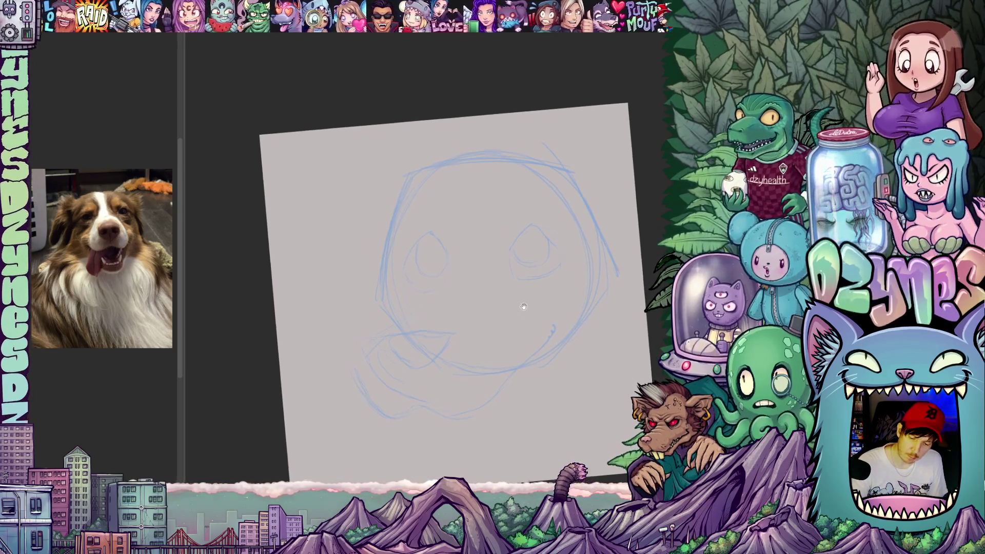
{"action": "left_click_drag", "start_coordinate": [530, 224], "coordinate": [524, 237]}
{"action": "scroll", "coordinate": [523, 319], "scroll_direction": "down", "scroll_amount": 5}
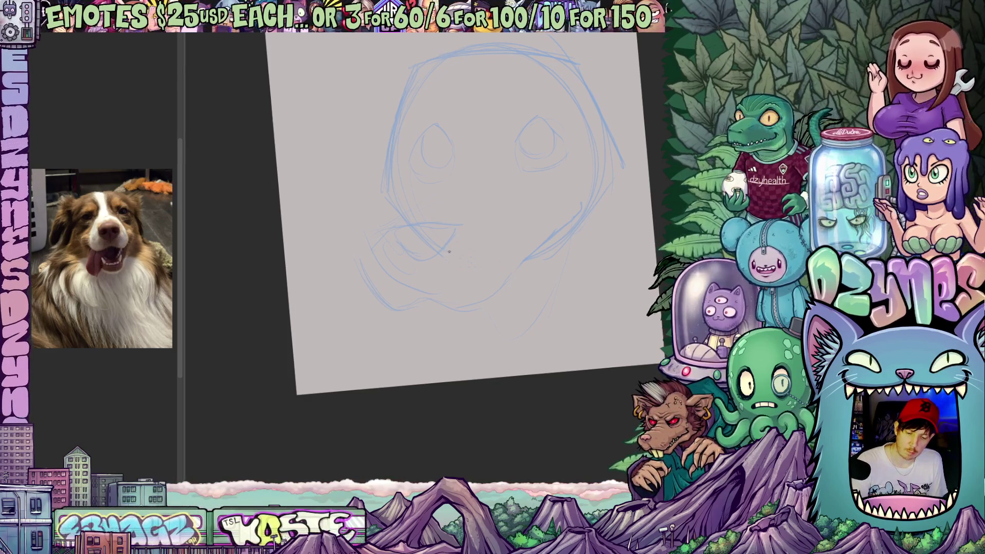
Step: Add construction lines to the eyes, an open lower jaw, and a cheek line past the muzzle
{"action": "left_click_drag", "start_coordinate": [409, 339], "coordinate": [428, 316]}
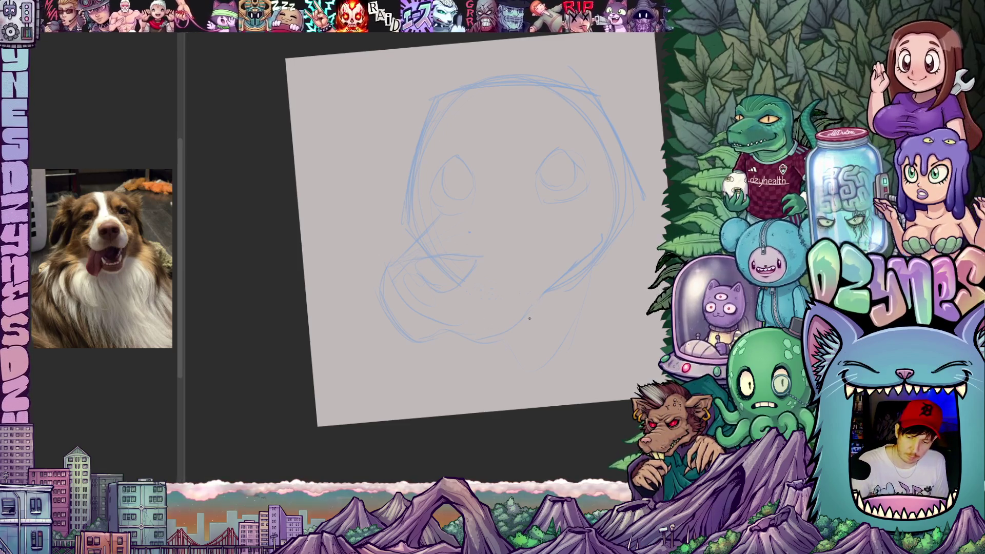
Step: Add sketch lines along the jaw and the right side of the head
{"action": "left_click_drag", "start_coordinate": [486, 346], "coordinate": [514, 315]}
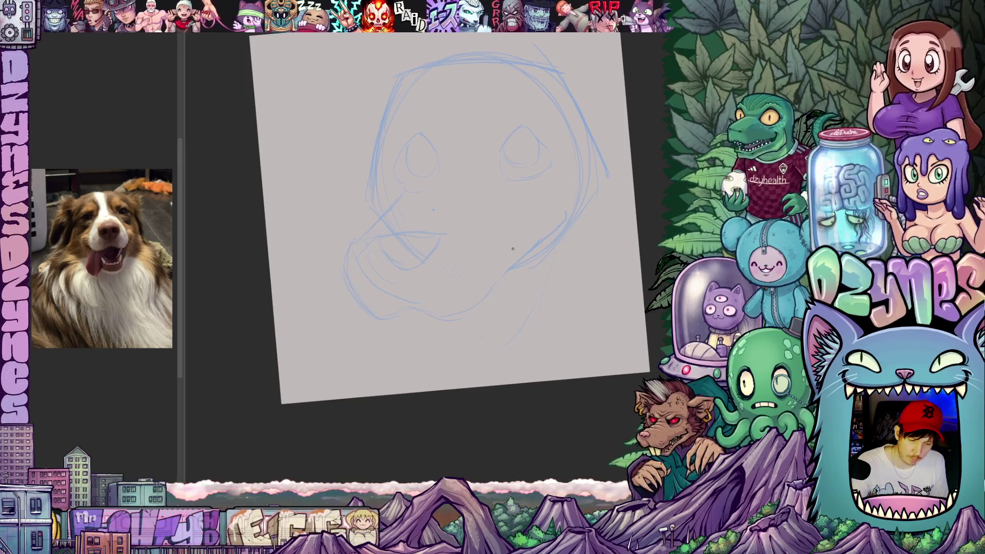
{"action": "left_click_drag", "start_coordinate": [526, 254], "coordinate": [571, 219]}
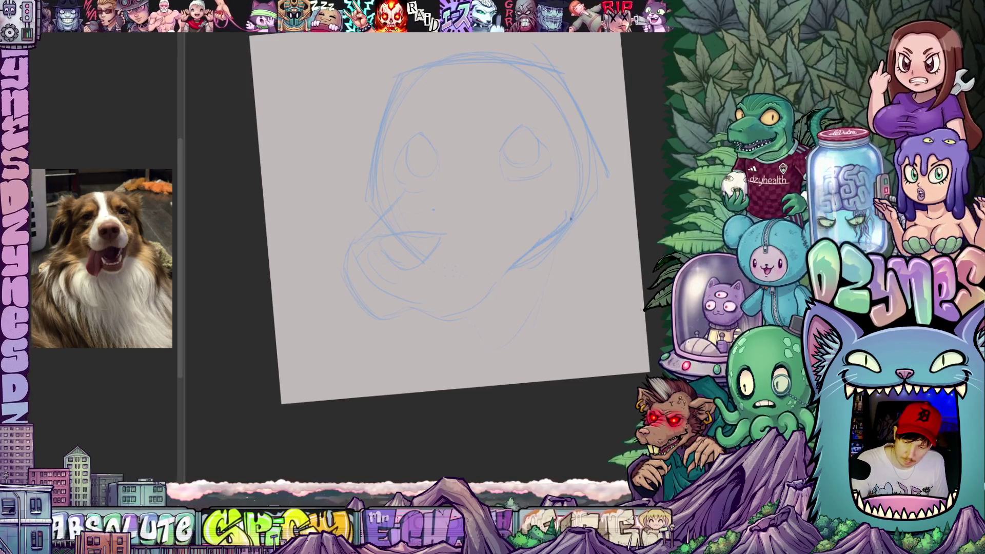
{"action": "left_click_drag", "start_coordinate": [530, 294], "coordinate": [466, 283]}
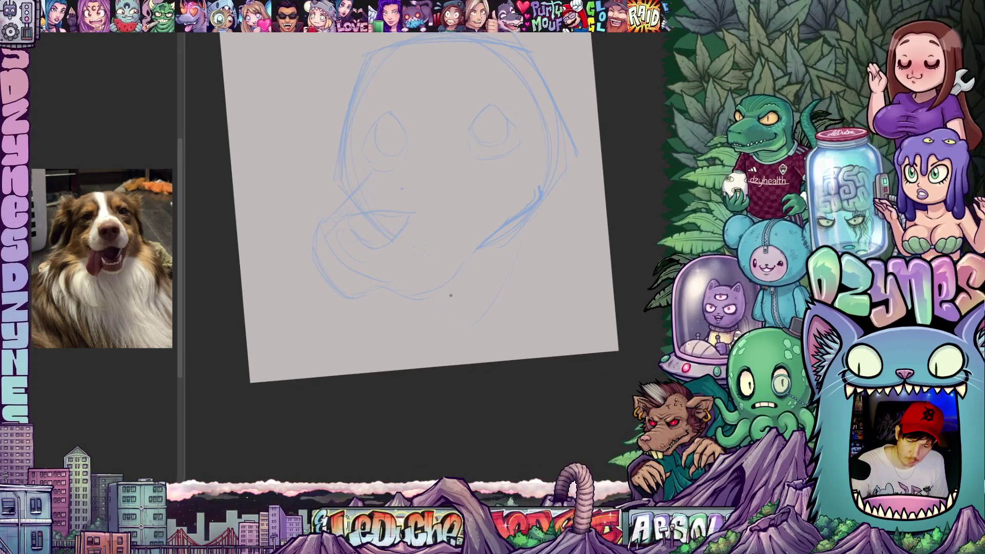
{"action": "mouse_move", "coordinate": [438, 301]}
{"action": "left_mouse_down"}
{"action": "mouse_move", "coordinate": [501, 334]}
{"action": "mouse_move", "coordinate": [488, 334]}
{"action": "mouse_move", "coordinate": [492, 348]}
{"action": "mouse_move", "coordinate": [498, 313]}
{"action": "mouse_move", "coordinate": [511, 325]}
{"action": "left_mouse_up"}
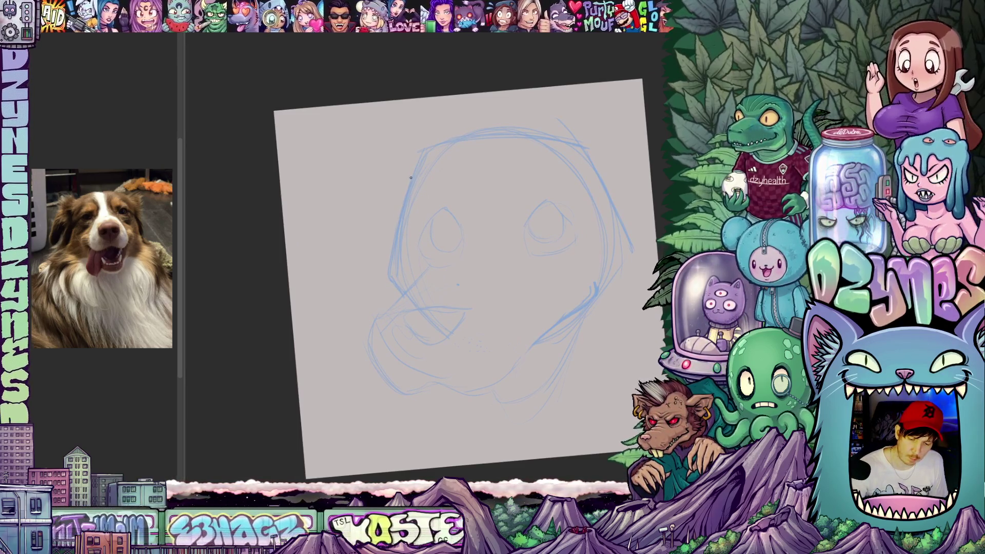
{"action": "mouse_move", "coordinate": [451, 282]}
{"action": "left_mouse_down"}
{"action": "mouse_move", "coordinate": [411, 282]}
{"action": "mouse_move", "coordinate": [551, 218]}
{"action": "left_mouse_up"}
{"action": "mouse_move", "coordinate": [556, 304]}
{"action": "left_mouse_down"}
{"action": "mouse_move", "coordinate": [510, 306]}
{"action": "mouse_move", "coordinate": [534, 306]}
{"action": "mouse_move", "coordinate": [532, 297]}
{"action": "mouse_move", "coordinate": [507, 381]}
{"action": "left_mouse_up"}
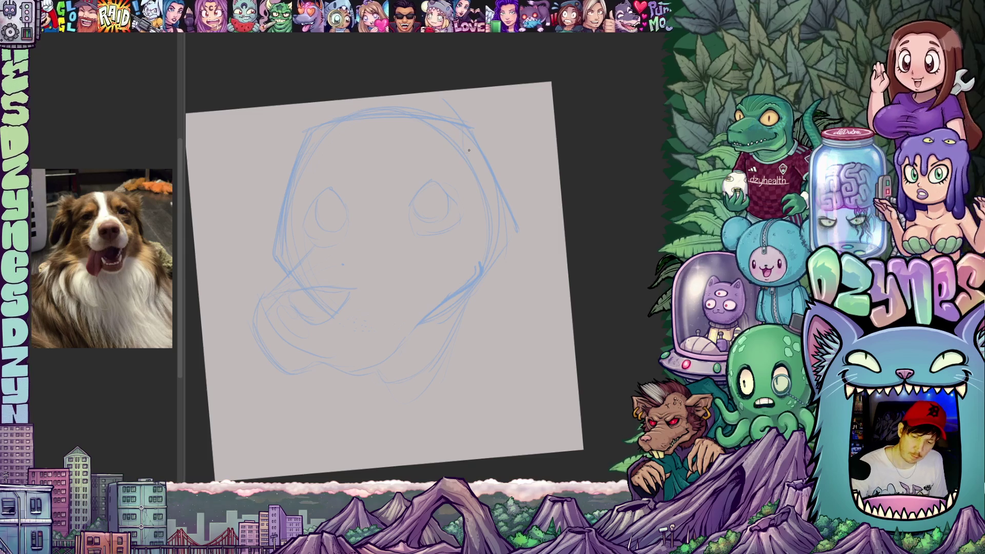
{"action": "left_click_drag", "start_coordinate": [507, 241], "coordinate": [511, 277]}
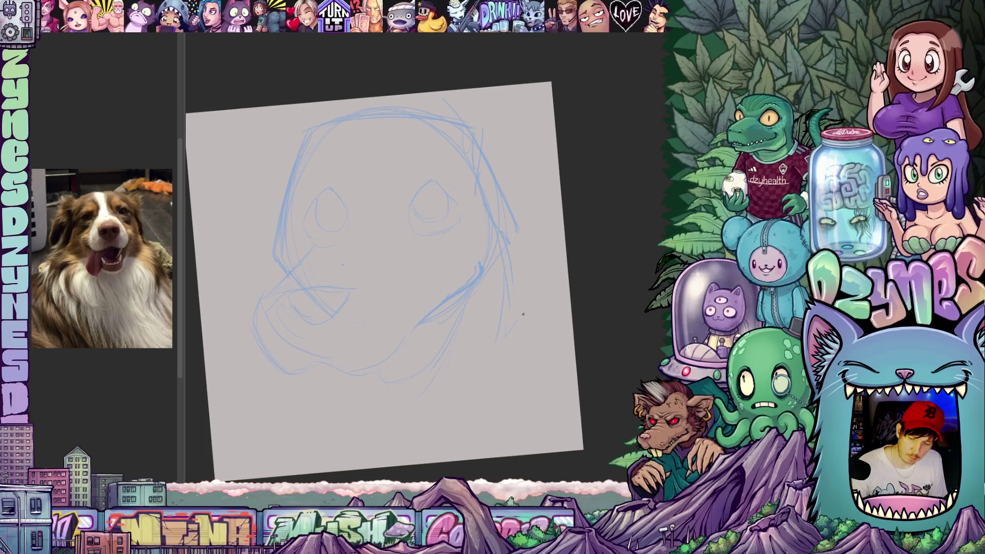
{"action": "mouse_move", "coordinate": [318, 154]}
{"action": "left_mouse_down"}
{"action": "mouse_move", "coordinate": [368, 146]}
{"action": "mouse_move", "coordinate": [455, 186]}
{"action": "left_mouse_up"}
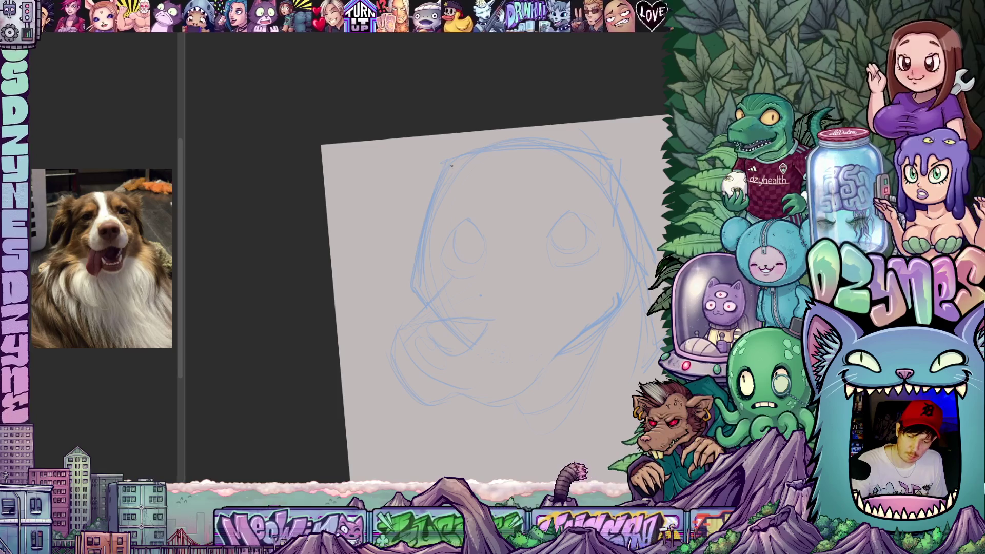
{"action": "mouse_move", "coordinate": [393, 296]}
{"action": "left_mouse_down"}
{"action": "mouse_move", "coordinate": [491, 316]}
{"action": "mouse_move", "coordinate": [484, 293]}
{"action": "left_mouse_up"}
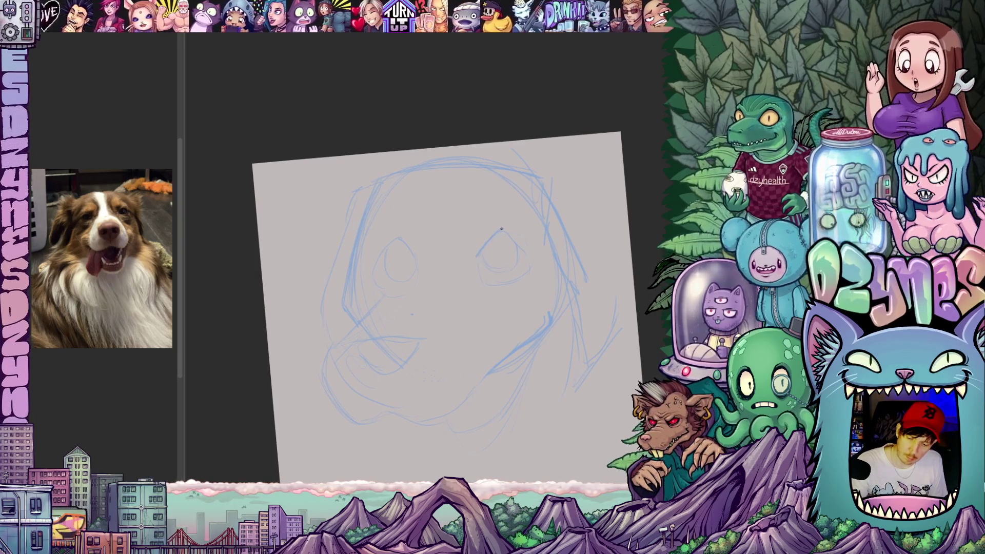
Step: Sketch a tongue hanging below the mouth, then widen the dog reference panel
{"action": "left_click_drag", "start_coordinate": [620, 323], "coordinate": [511, 268]}
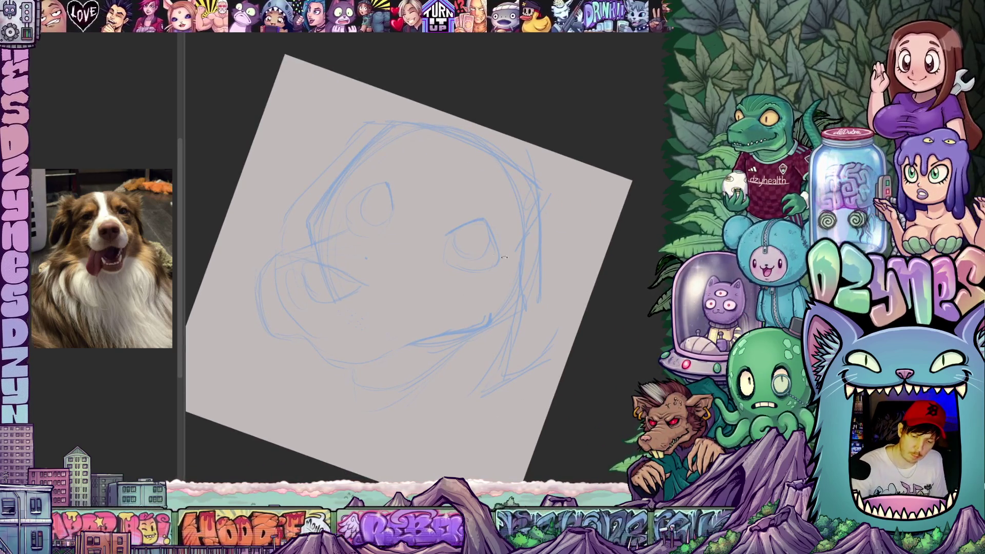
{"action": "left_click_drag", "start_coordinate": [504, 257], "coordinate": [454, 192]}
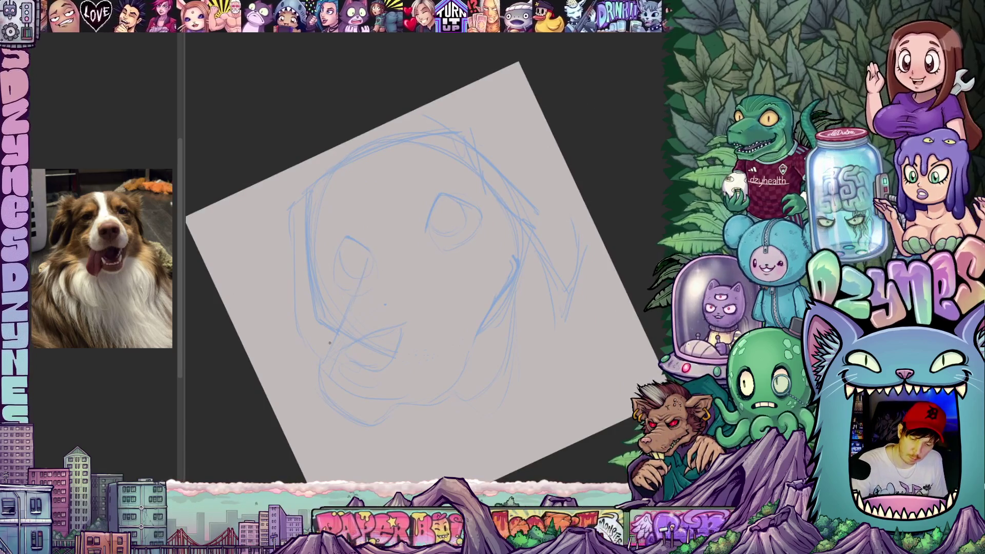
{"action": "mouse_move", "coordinate": [442, 359]}
{"action": "left_mouse_down"}
{"action": "mouse_move", "coordinate": [440, 392]}
{"action": "mouse_move", "coordinate": [477, 368]}
{"action": "mouse_move", "coordinate": [468, 375]}
{"action": "mouse_move", "coordinate": [466, 325]}
{"action": "mouse_move", "coordinate": [430, 311]}
{"action": "left_mouse_up"}
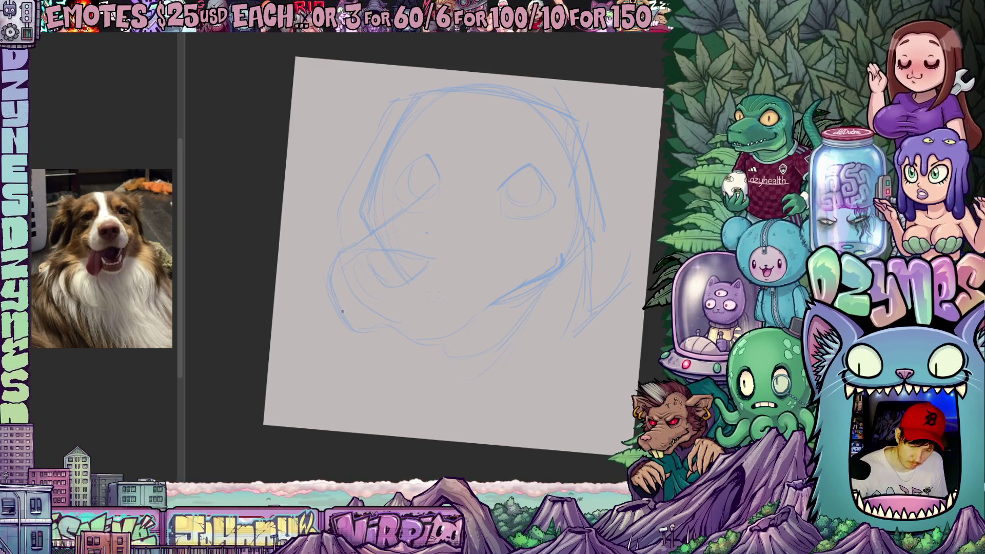
{"action": "mouse_move", "coordinate": [383, 343]}
{"action": "left_mouse_down"}
{"action": "mouse_move", "coordinate": [472, 360]}
{"action": "mouse_move", "coordinate": [560, 323]}
{"action": "left_mouse_up"}
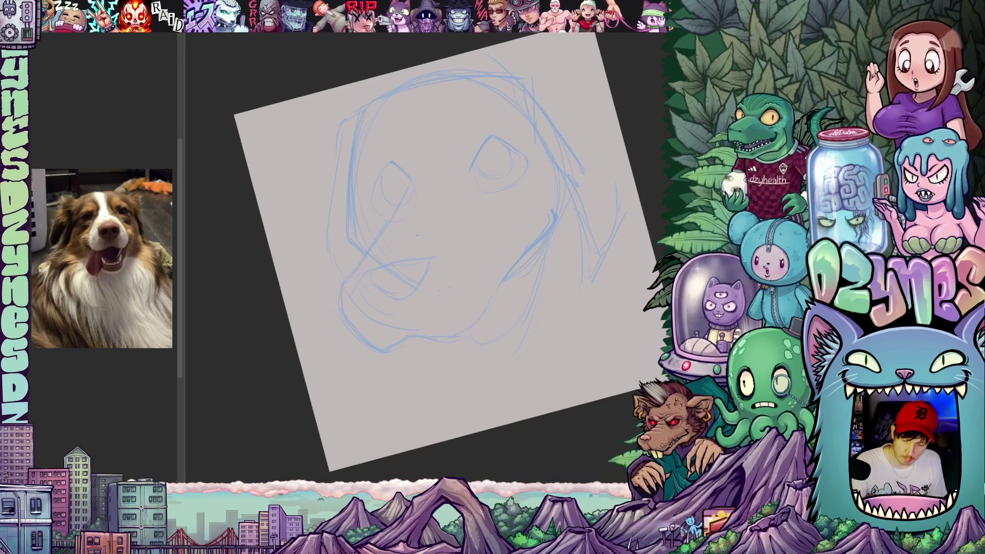
{"action": "mouse_move", "coordinate": [531, 337]}
{"action": "left_mouse_down"}
{"action": "mouse_move", "coordinate": [527, 391]}
{"action": "mouse_move", "coordinate": [534, 353]}
{"action": "mouse_move", "coordinate": [577, 333]}
{"action": "left_mouse_up"}
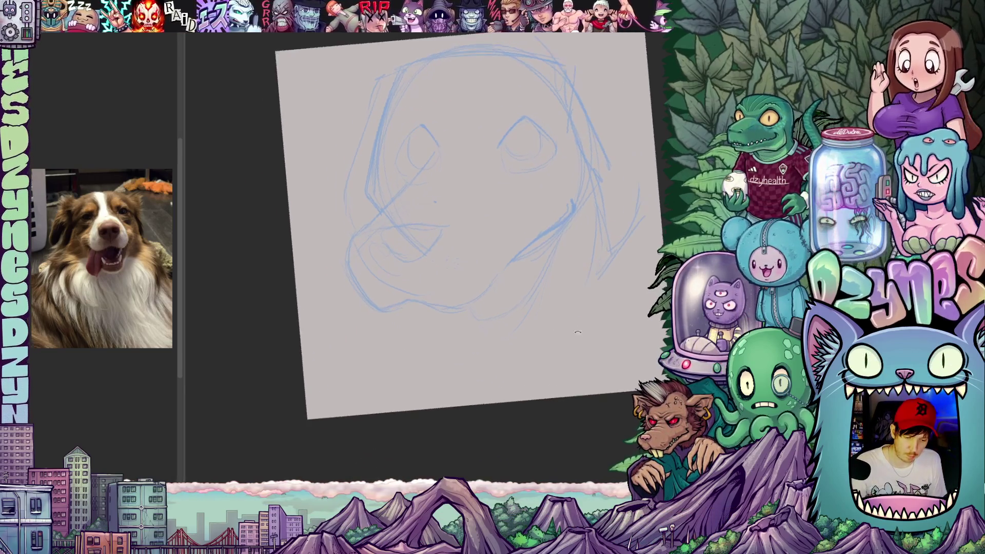
{"action": "left_click_drag", "start_coordinate": [445, 311], "coordinate": [456, 344]}
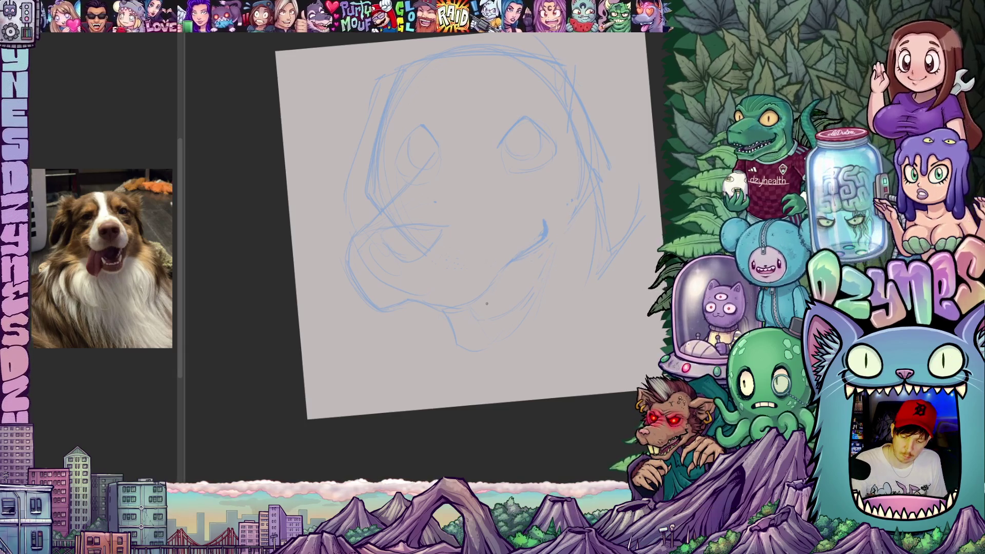
{"action": "mouse_move", "coordinate": [514, 353]}
{"action": "left_mouse_down"}
{"action": "mouse_move", "coordinate": [509, 314]}
{"action": "mouse_move", "coordinate": [484, 323]}
{"action": "left_mouse_up"}
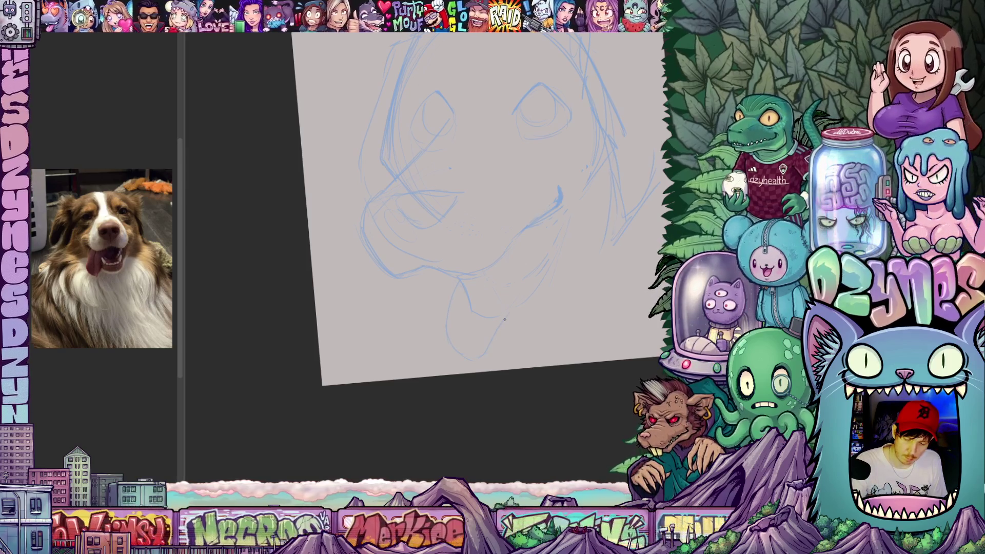
{"action": "mouse_move", "coordinate": [523, 304]}
{"action": "left_mouse_down"}
{"action": "mouse_move", "coordinate": [530, 352]}
{"action": "mouse_move", "coordinate": [510, 334]}
{"action": "mouse_move", "coordinate": [521, 319]}
{"action": "mouse_move", "coordinate": [510, 346]}
{"action": "mouse_move", "coordinate": [522, 324]}
{"action": "left_mouse_up"}
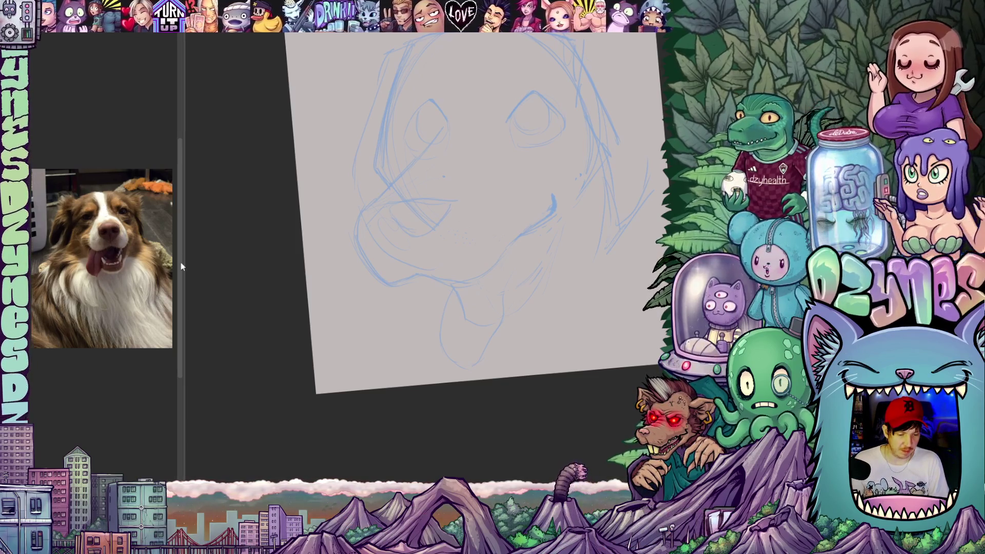
{"action": "left_click_drag", "start_coordinate": [181, 266], "coordinate": [211, 197]}
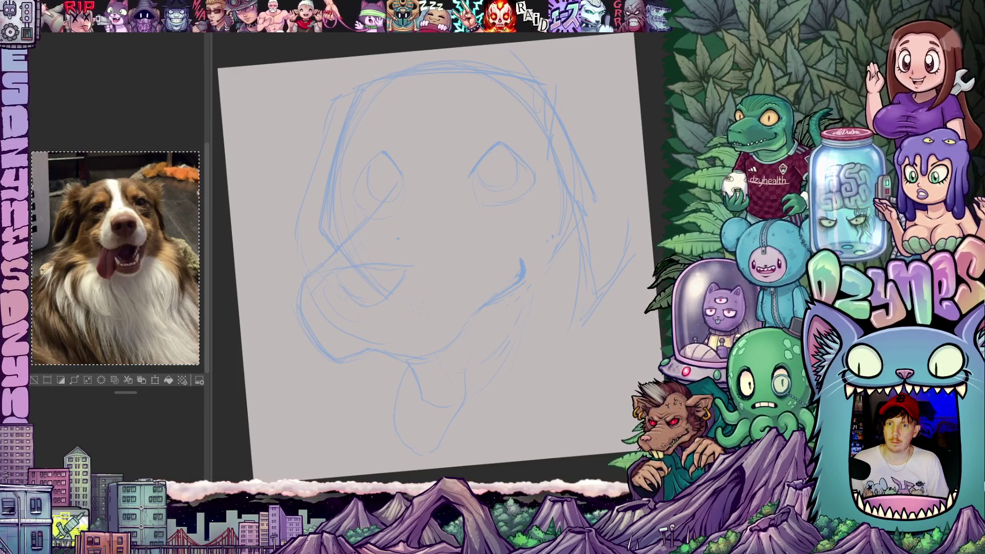
Step: Deselect the reference photo, reset the canvas view with Ctrl+0, and lasso the dog's snout
{"action": "key", "text": "ctrl+d"}
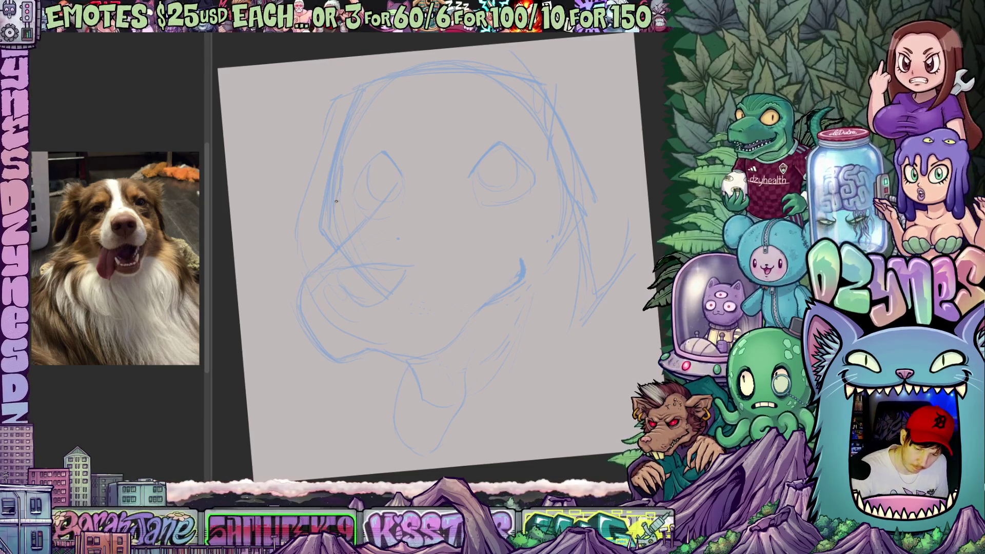
{"action": "mouse_move", "coordinate": [549, 278]}
{"action": "left_mouse_down"}
{"action": "mouse_move", "coordinate": [559, 276]}
{"action": "mouse_move", "coordinate": [544, 277]}
{"action": "left_mouse_up"}
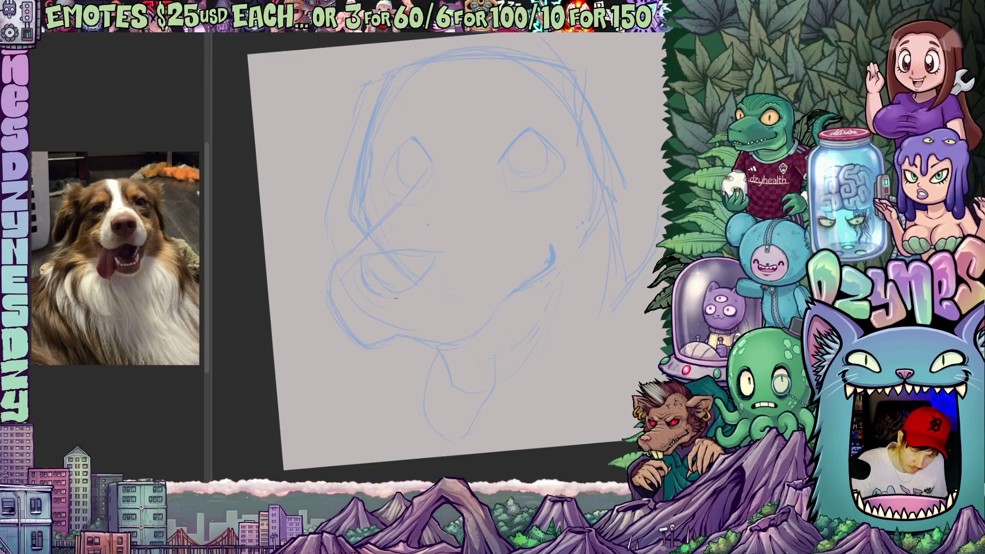
{"action": "left_click_drag", "start_coordinate": [428, 261], "coordinate": [414, 309]}
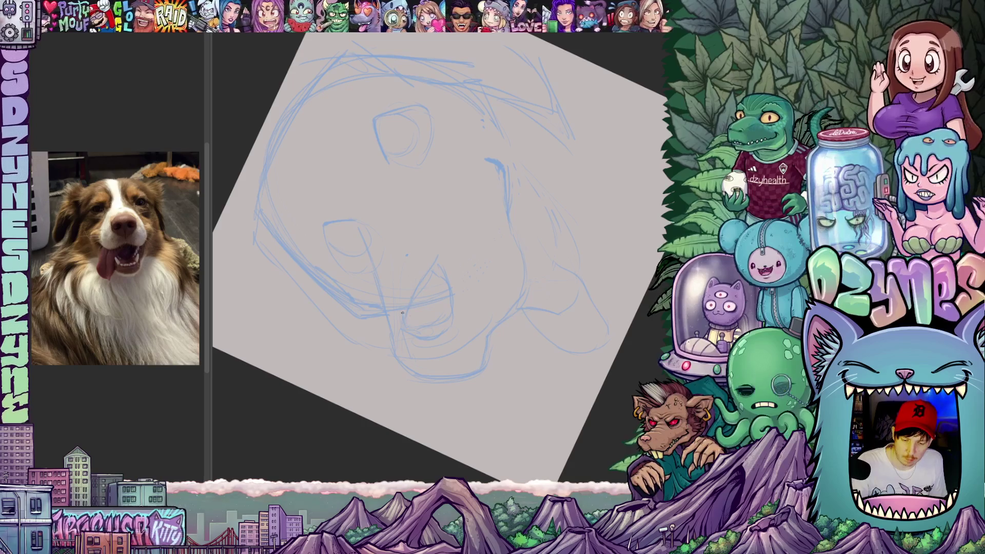
{"action": "key", "text": "ctrl+0"}
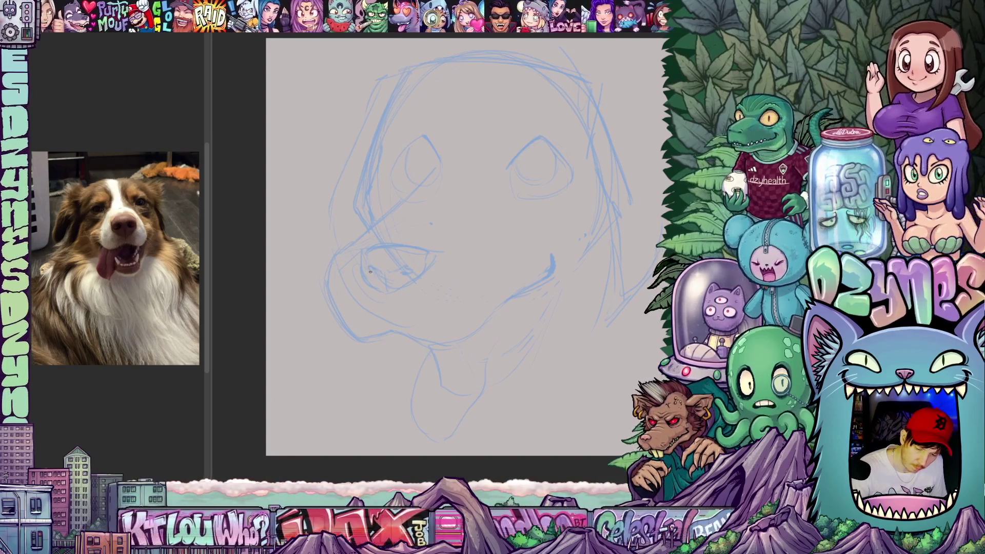
{"action": "mouse_move", "coordinate": [439, 352]}
{"action": "left_mouse_down"}
{"action": "mouse_move", "coordinate": [483, 340]}
{"action": "mouse_move", "coordinate": [468, 301]}
{"action": "mouse_move", "coordinate": [476, 295]}
{"action": "left_mouse_up"}
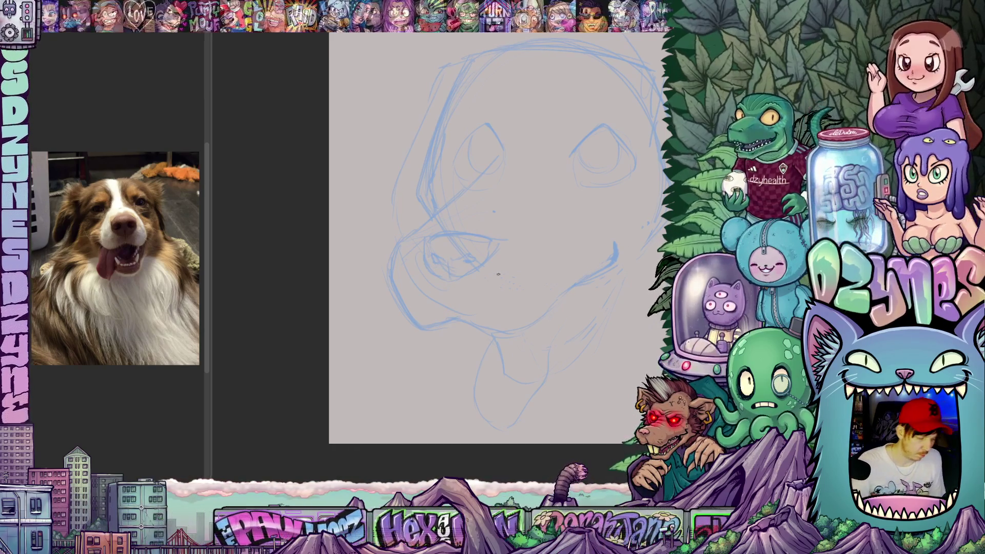
{"action": "mouse_move", "coordinate": [415, 262]}
{"action": "left_mouse_down"}
{"action": "mouse_move", "coordinate": [434, 288]}
{"action": "mouse_move", "coordinate": [485, 222]}
{"action": "mouse_move", "coordinate": [416, 254]}
{"action": "left_mouse_up"}
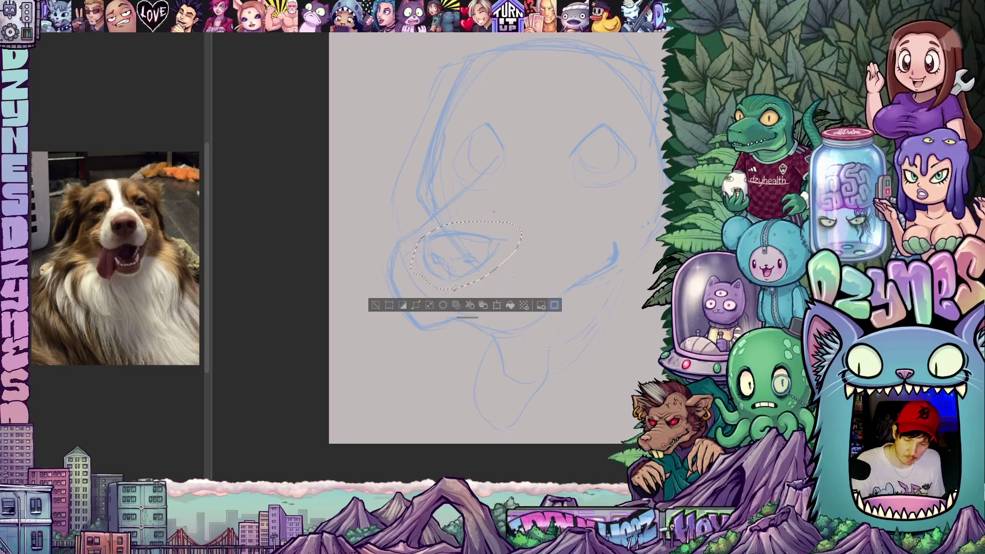
Step: Scale the selected snout slightly larger and lower with Scale/Rotate, confirm, and deselect
{"action": "left_click", "coordinate": [497, 306]}
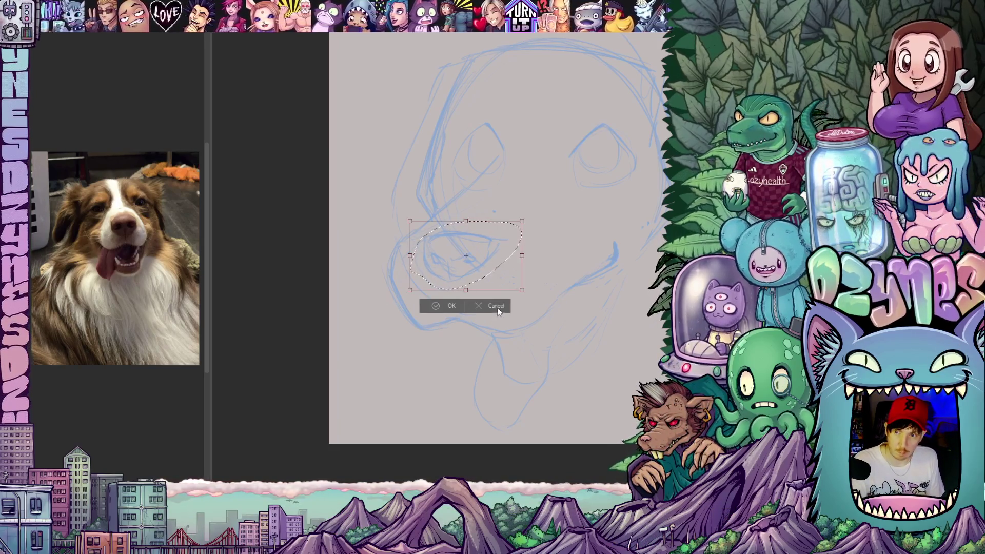
{"action": "mouse_move", "coordinate": [522, 291]}
{"action": "left_mouse_down"}
{"action": "mouse_move", "coordinate": [528, 299]}
{"action": "mouse_move", "coordinate": [502, 291]}
{"action": "left_mouse_up"}
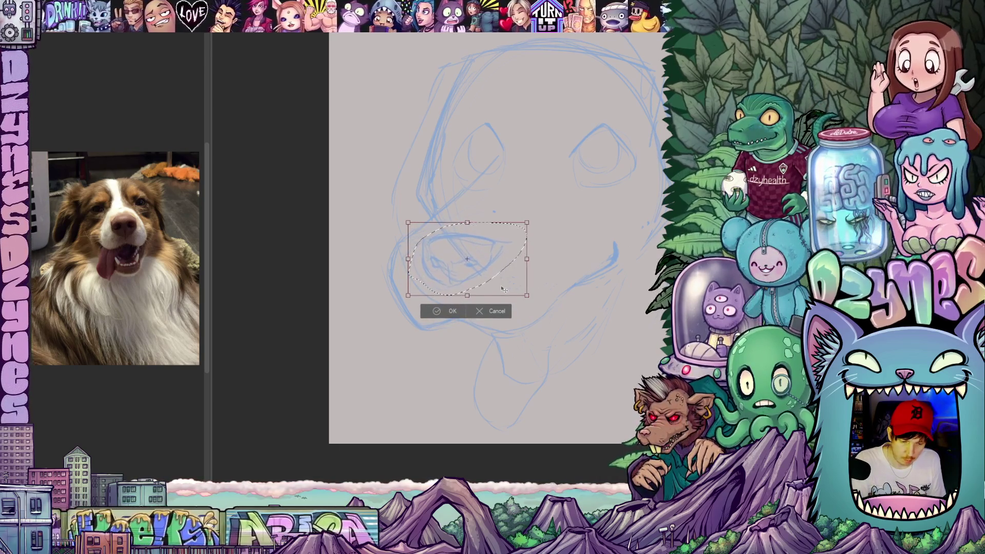
{"action": "left_click", "coordinate": [452, 311]}
{"action": "key", "text": "ctrl+d"}
{"action": "mouse_move", "coordinate": [584, 334]}
{"action": "left_mouse_down"}
{"action": "mouse_move", "coordinate": [508, 349]}
{"action": "mouse_move", "coordinate": [521, 373]}
{"action": "mouse_move", "coordinate": [528, 289]}
{"action": "mouse_move", "coordinate": [537, 288]}
{"action": "left_mouse_up"}
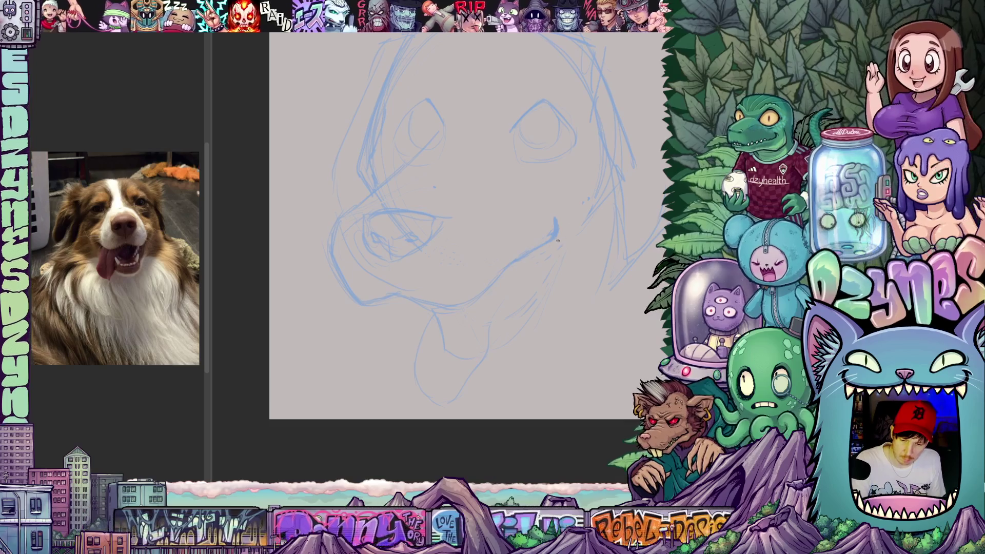
Step: Strengthen a short pencil line beside the dog's left eye
{"action": "left_click_drag", "start_coordinate": [457, 279], "coordinate": [485, 344]}
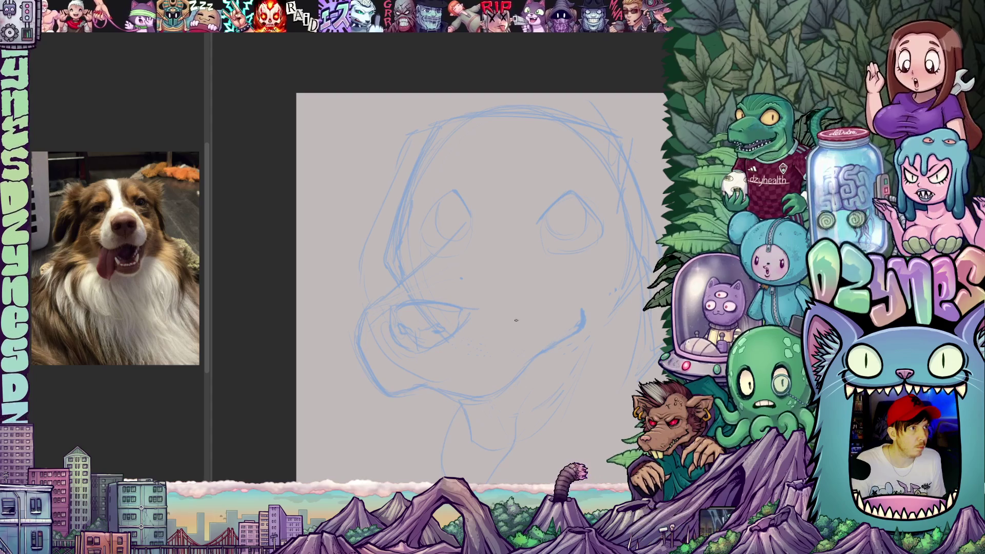
{"action": "mouse_move", "coordinate": [458, 288]}
{"action": "left_mouse_down"}
{"action": "mouse_move", "coordinate": [491, 291]}
{"action": "mouse_move", "coordinate": [481, 287]}
{"action": "mouse_move", "coordinate": [468, 304]}
{"action": "left_mouse_up"}
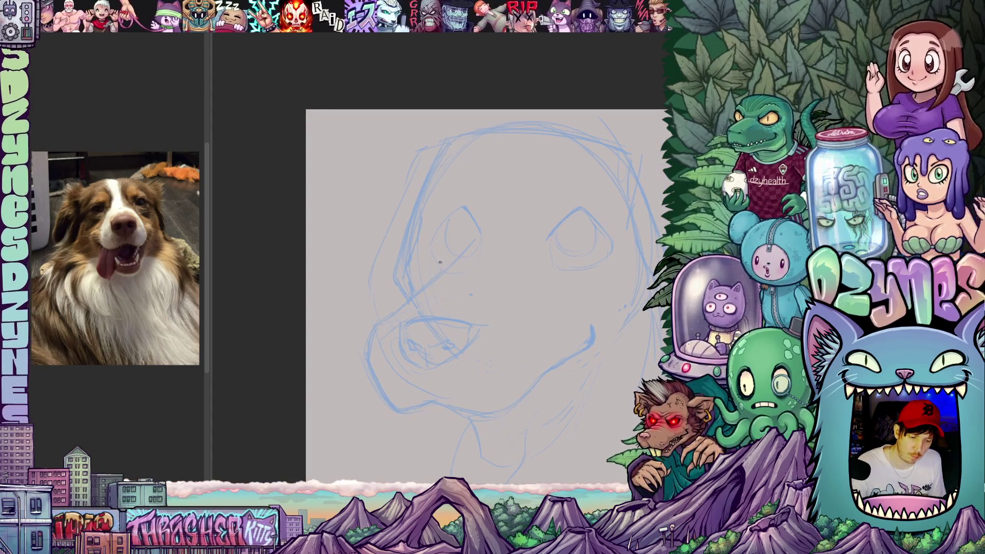
{"action": "left_click_drag", "start_coordinate": [432, 246], "coordinate": [436, 261]}
Step: Lasso-select the whole muzzle and lower jaw, including the tongue
{"action": "left_click_drag", "start_coordinate": [593, 302], "coordinate": [545, 313]}
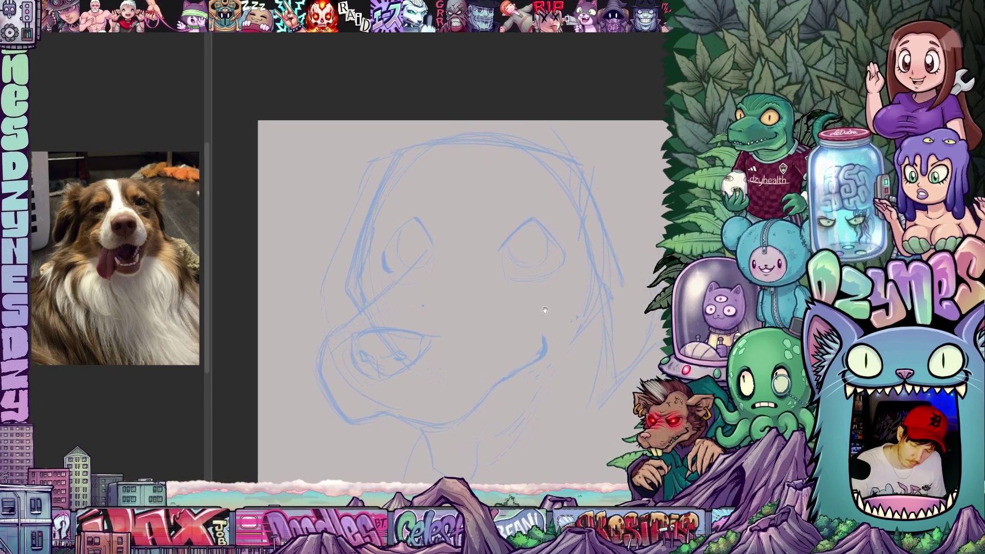
{"action": "left_click_drag", "start_coordinate": [561, 258], "coordinate": [560, 195]}
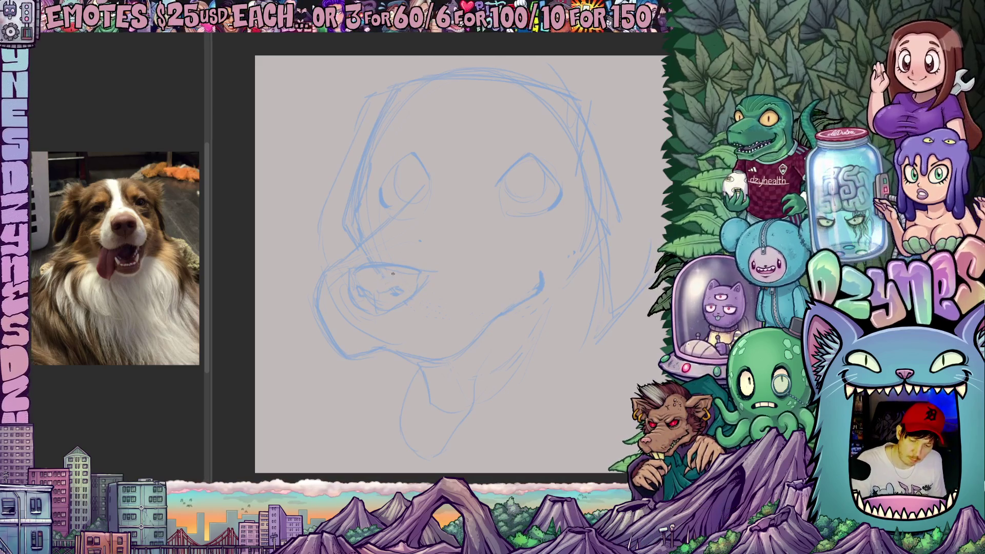
{"action": "left_click_drag", "start_coordinate": [507, 312], "coordinate": [467, 282]}
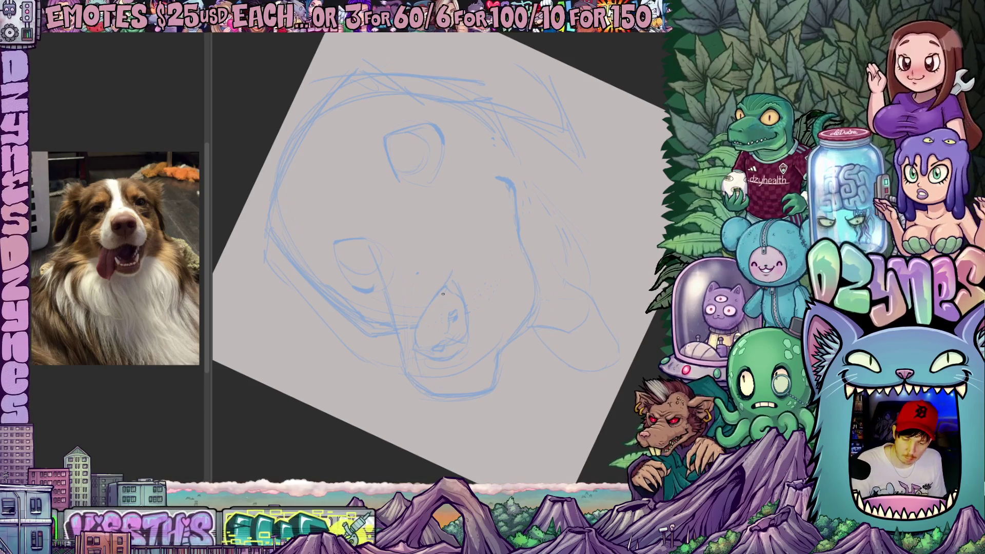
{"action": "left_click_drag", "start_coordinate": [540, 293], "coordinate": [425, 393]}
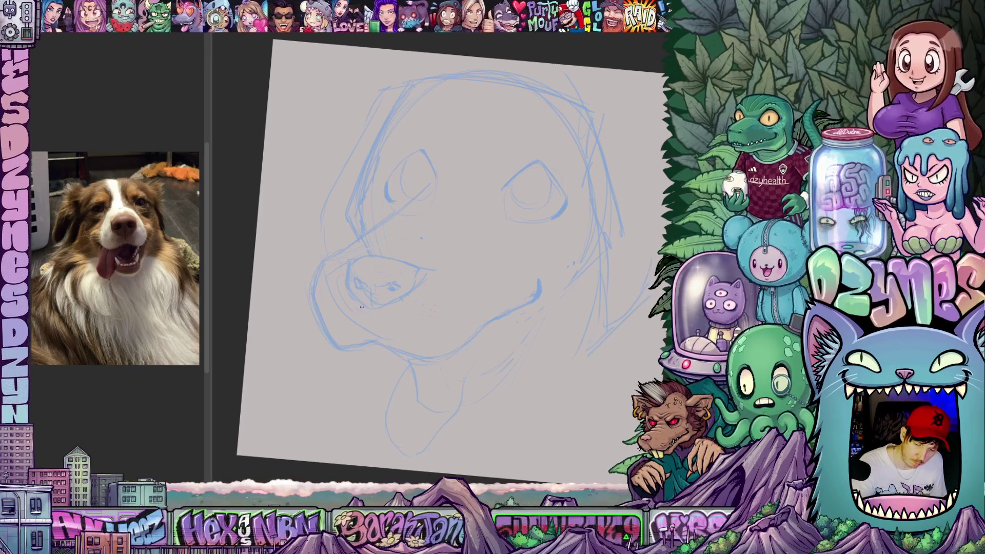
{"action": "left_click_drag", "start_coordinate": [332, 264], "coordinate": [391, 277]}
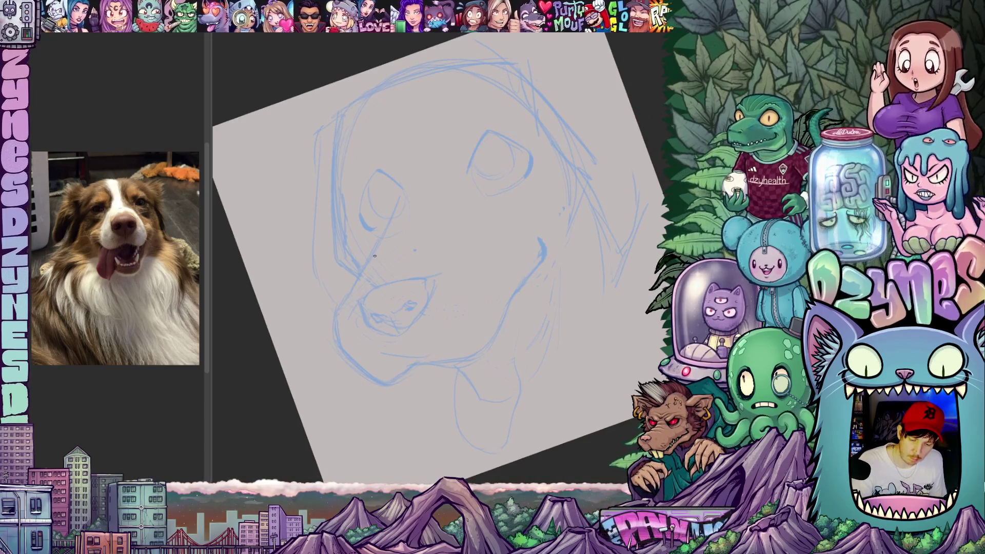
{"action": "mouse_move", "coordinate": [427, 277]}
{"action": "left_mouse_down"}
{"action": "mouse_move", "coordinate": [480, 277]}
{"action": "mouse_move", "coordinate": [455, 328]}
{"action": "mouse_move", "coordinate": [457, 286]}
{"action": "left_mouse_up"}
{"action": "mouse_move", "coordinate": [446, 177]}
{"action": "left_mouse_down"}
{"action": "mouse_move", "coordinate": [354, 236]}
{"action": "mouse_move", "coordinate": [316, 361]}
{"action": "mouse_move", "coordinate": [377, 445]}
{"action": "left_mouse_up"}
{"action": "mouse_move", "coordinate": [468, 435]}
{"action": "left_mouse_down"}
{"action": "mouse_move", "coordinate": [556, 257]}
{"action": "mouse_move", "coordinate": [482, 195]}
{"action": "left_mouse_up"}
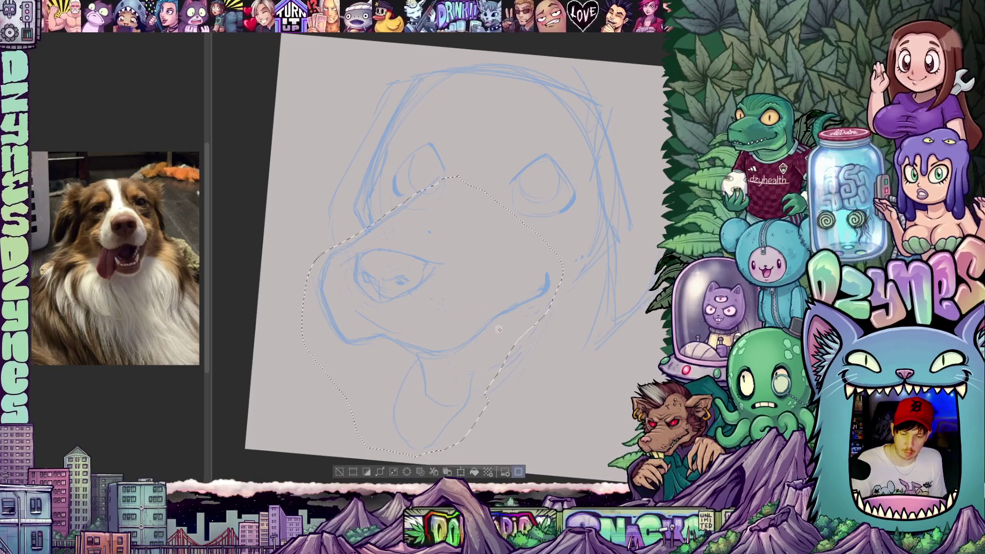
Step: Transform the selected muzzle, jaw and tongue up and to the right, then deselect
{"action": "left_click", "coordinate": [474, 472]}
{"action": "left_click_drag", "start_coordinate": [482, 334], "coordinate": [496, 329]}
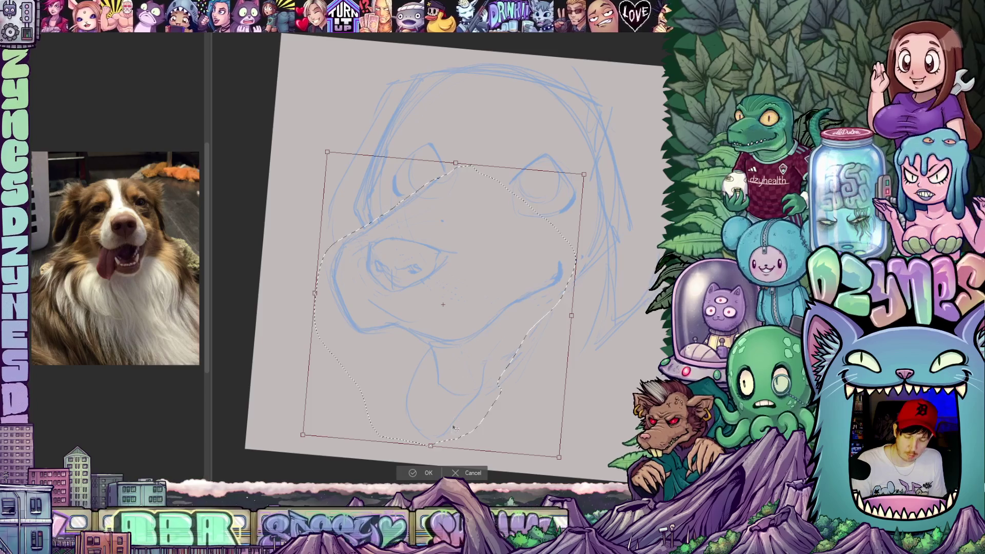
{"action": "key", "text": "Return"}
{"action": "key", "text": "ctrl+d"}
{"action": "mouse_move", "coordinate": [577, 368]}
{"action": "left_mouse_down"}
{"action": "mouse_move", "coordinate": [549, 351]}
{"action": "mouse_move", "coordinate": [550, 404]}
{"action": "left_mouse_up"}
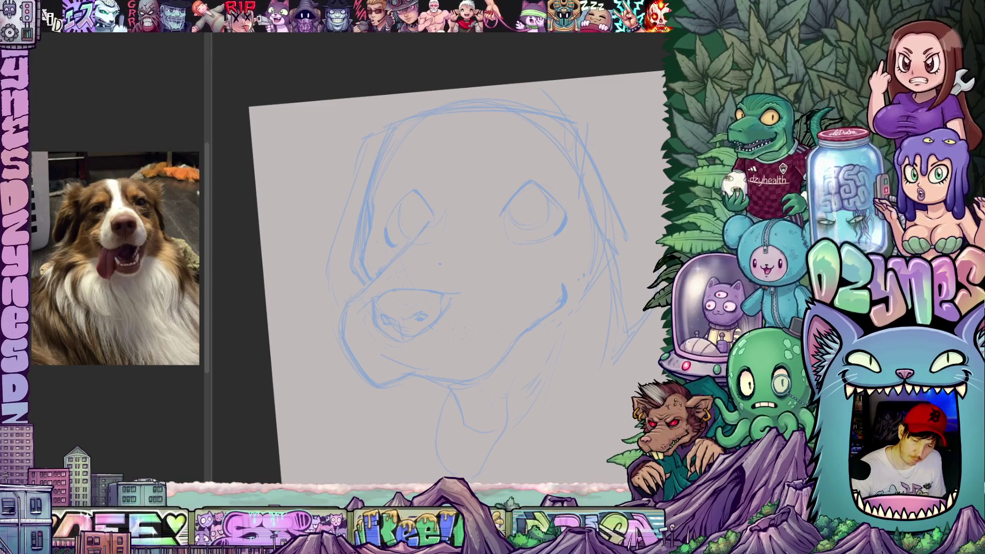
Step: Undo the new tongue stroke and the stroke below the dog's tongue
{"action": "left_click_drag", "start_coordinate": [384, 163], "coordinate": [310, 163]}
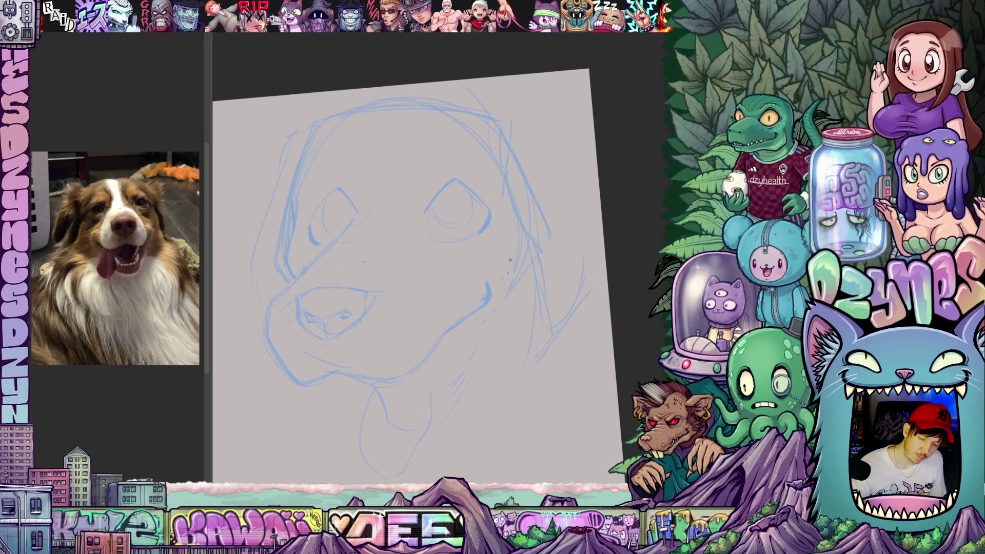
{"action": "left_click_drag", "start_coordinate": [436, 359], "coordinate": [463, 298]}
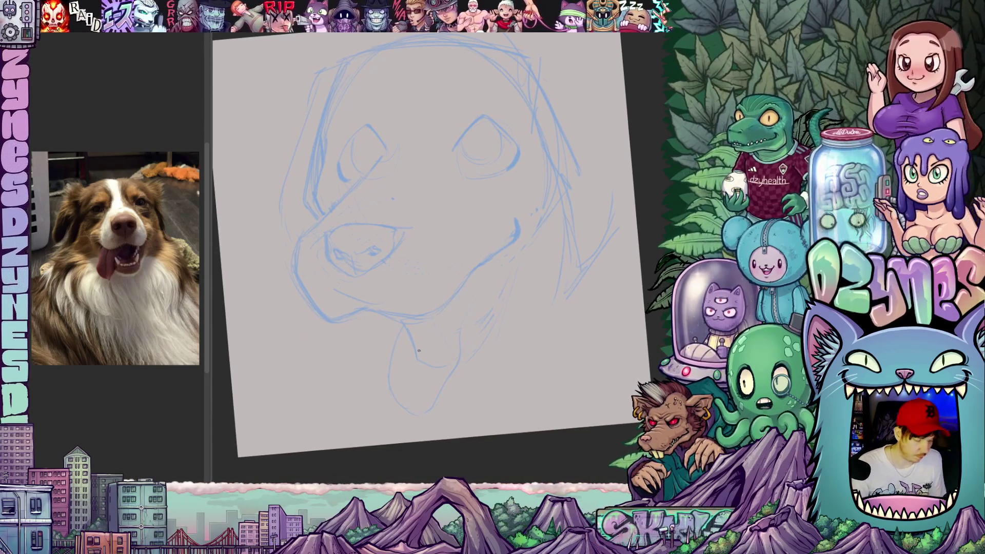
{"action": "left_click_drag", "start_coordinate": [404, 329], "coordinate": [393, 350]}
{"action": "key", "text": "ctrl+z"}
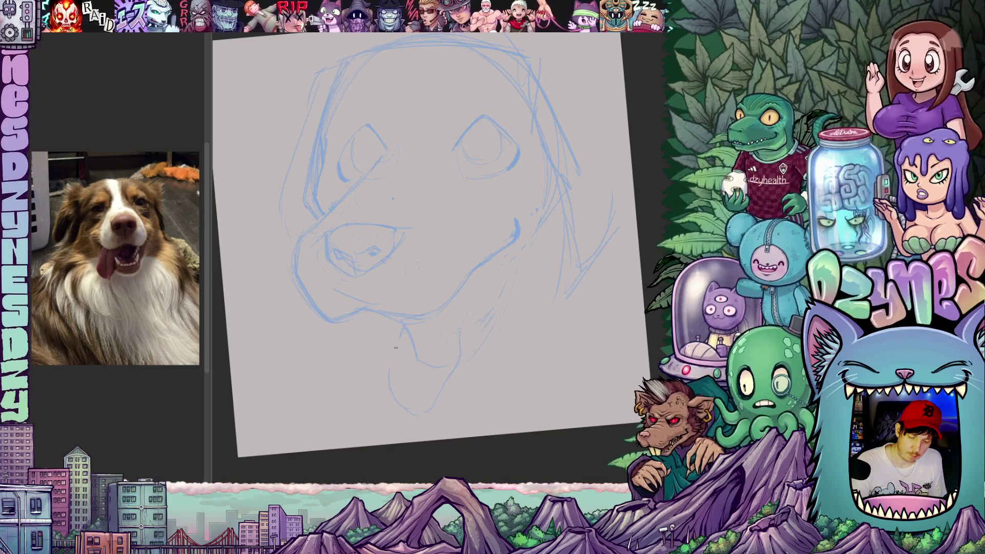
{"action": "key", "text": "ctrl+z"}
{"action": "key", "text": "ctrl+z"}
{"action": "left_click_drag", "start_coordinate": [466, 345], "coordinate": [470, 368]}
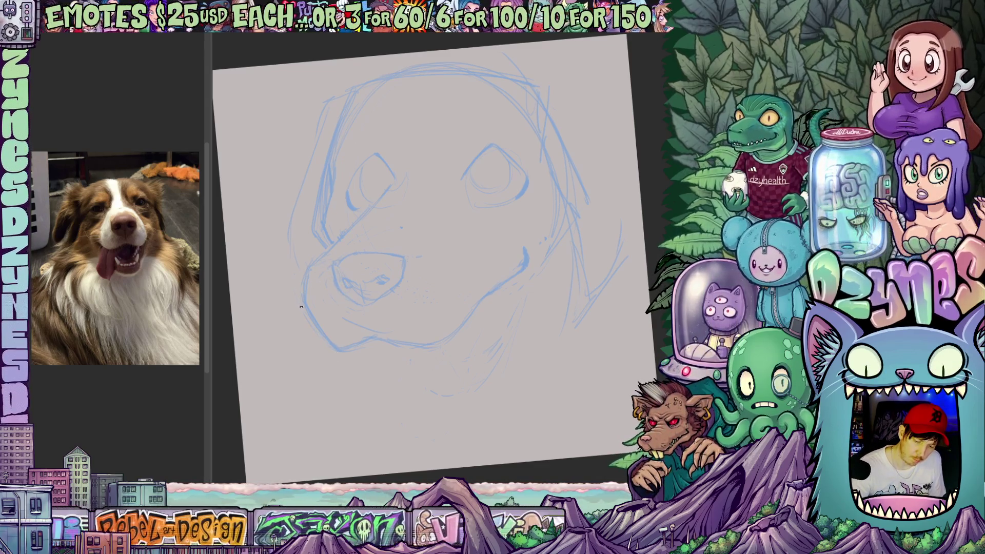
Step: Level the rotated view, undo a stray head line, and start transforming the whole sketch layer
{"action": "mouse_move", "coordinate": [332, 268]}
{"action": "left_mouse_down"}
{"action": "mouse_move", "coordinate": [420, 369]}
{"action": "mouse_move", "coordinate": [513, 338]}
{"action": "mouse_move", "coordinate": [553, 304]}
{"action": "mouse_move", "coordinate": [488, 302]}
{"action": "mouse_move", "coordinate": [390, 328]}
{"action": "left_mouse_up"}
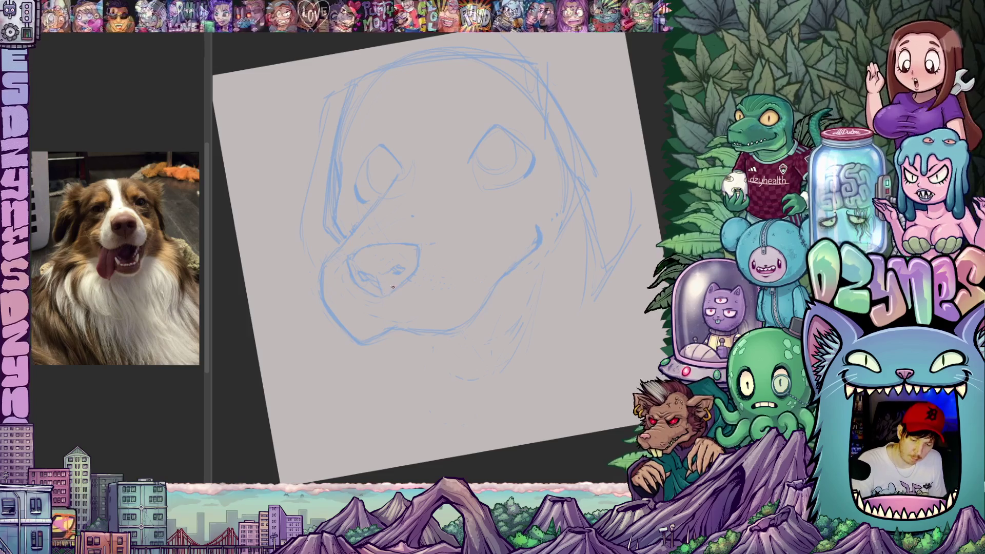
{"action": "mouse_move", "coordinate": [475, 341]}
{"action": "left_mouse_down"}
{"action": "mouse_move", "coordinate": [451, 286]}
{"action": "mouse_move", "coordinate": [455, 337]}
{"action": "mouse_move", "coordinate": [485, 330]}
{"action": "mouse_move", "coordinate": [493, 262]}
{"action": "left_mouse_up"}
{"action": "left_click_drag", "start_coordinate": [482, 152], "coordinate": [483, 202]}
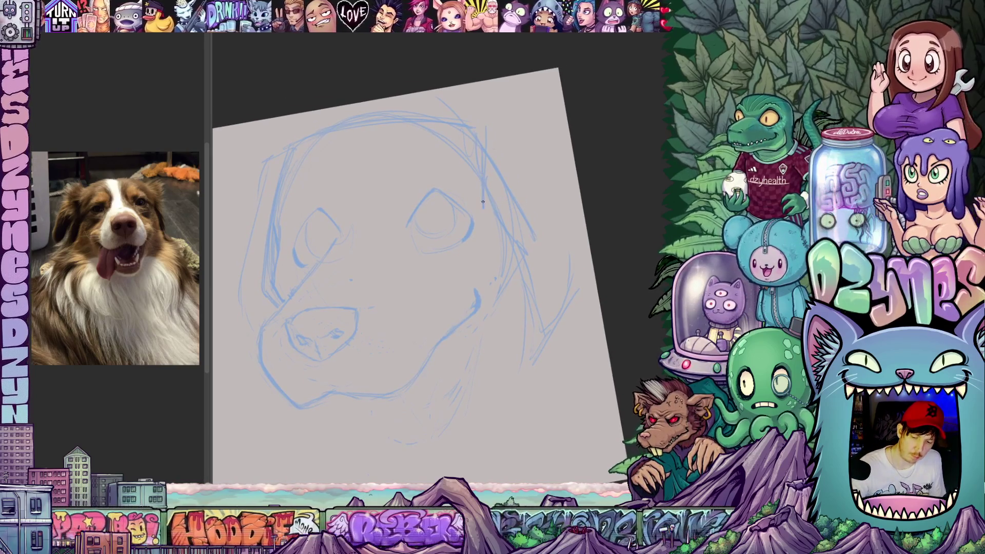
{"action": "left_click_drag", "start_coordinate": [526, 296], "coordinate": [542, 261]}
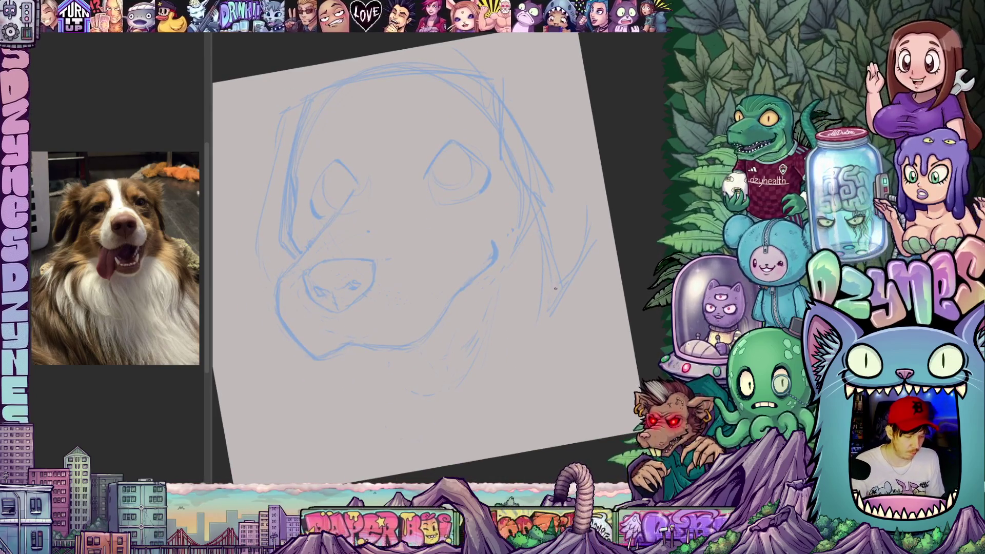
{"action": "key", "text": "ctrl+z"}
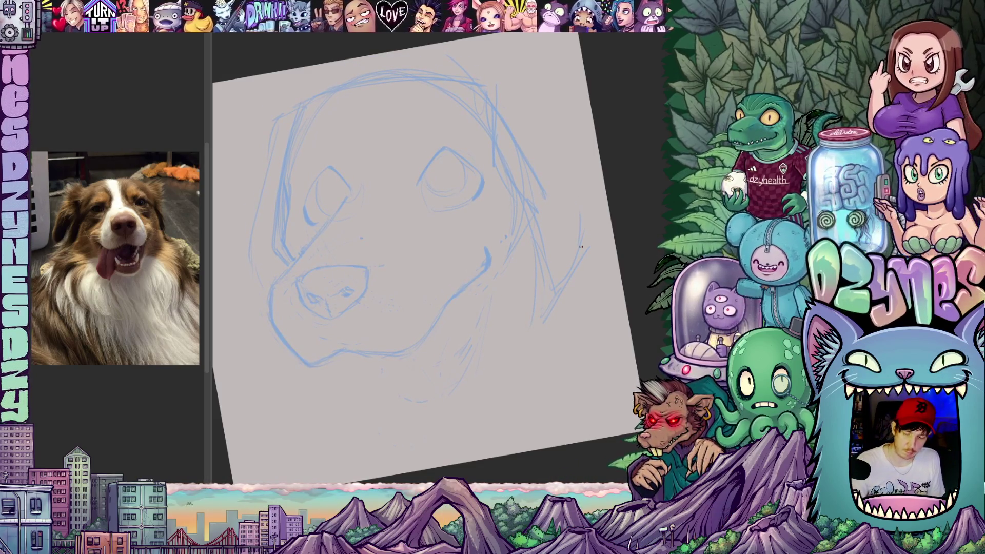
{"action": "key", "text": "ctrl+t"}
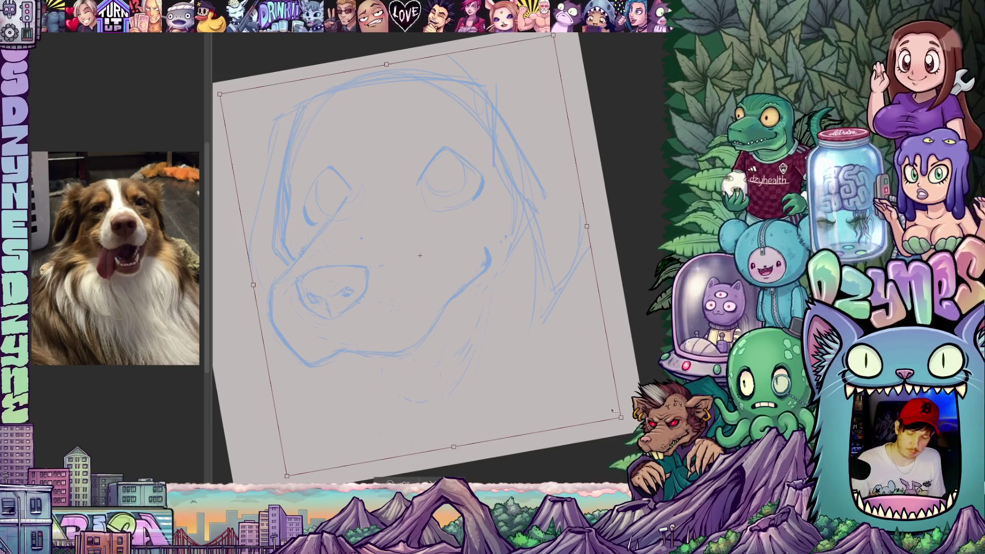
Step: Shrink the dog sketch from its corner, nudge it right and down, and level the view
{"action": "left_click_drag", "start_coordinate": [620, 417], "coordinate": [547, 362]}
{"action": "left_click_drag", "start_coordinate": [434, 301], "coordinate": [457, 309]}
{"action": "left_click", "coordinate": [396, 437]}
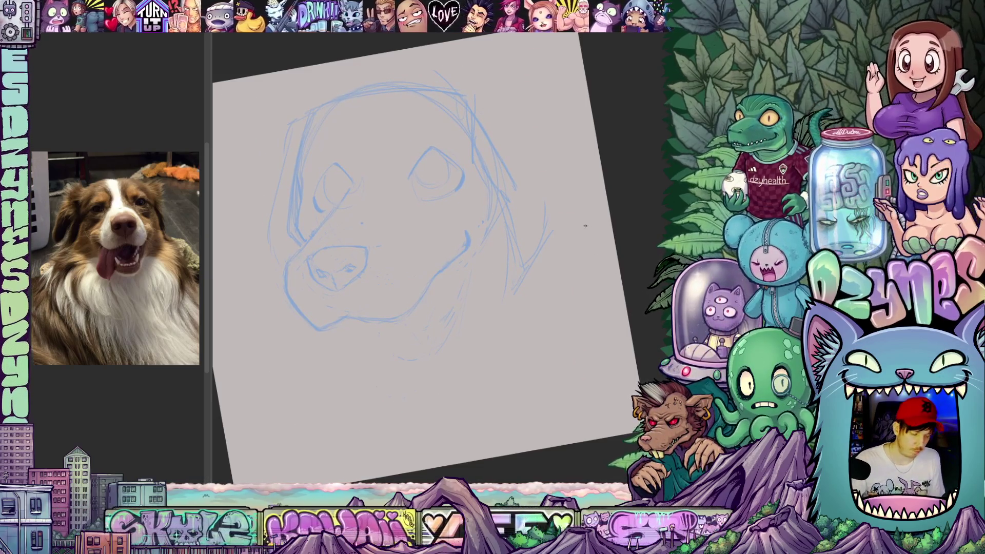
{"action": "scroll", "coordinate": [585, 226], "scroll_direction": "down", "scroll_amount": 2}
{"action": "mouse_move", "coordinate": [626, 276]}
{"action": "left_mouse_down"}
{"action": "mouse_move", "coordinate": [620, 294]}
{"action": "mouse_move", "coordinate": [608, 294]}
{"action": "left_mouse_up"}
Step: Mirror the view, undo a thick stroke beside the nose, and add a short line below the muzzle
{"action": "key", "text": "h"}
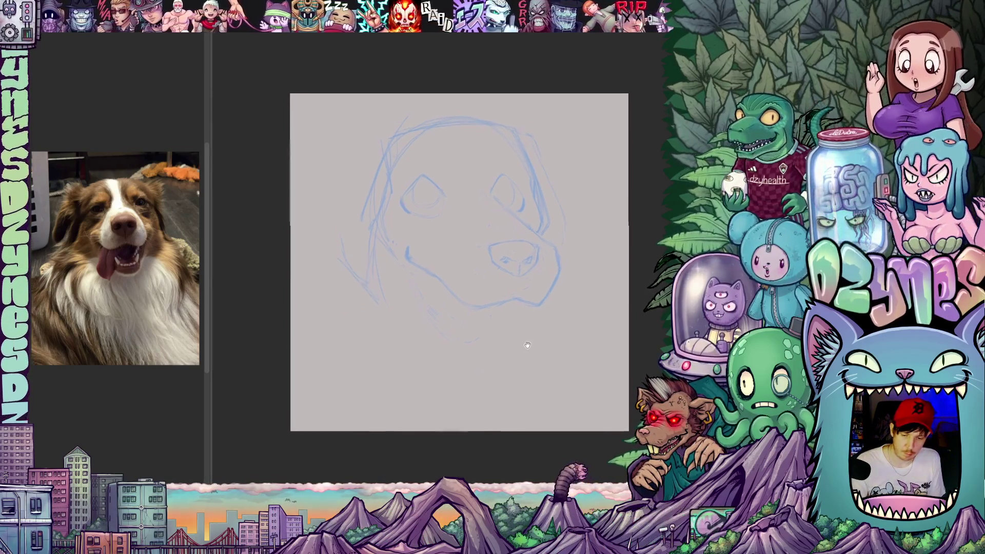
{"action": "left_click_drag", "start_coordinate": [528, 328], "coordinate": [500, 345]}
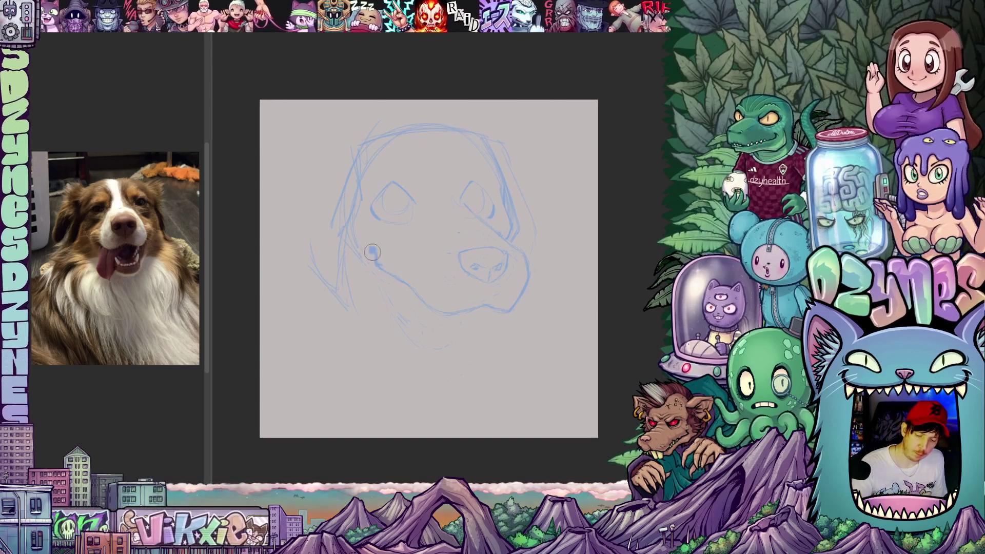
{"action": "left_click_drag", "start_coordinate": [375, 248], "coordinate": [388, 278]}
{"action": "key", "text": "ctrl+z"}
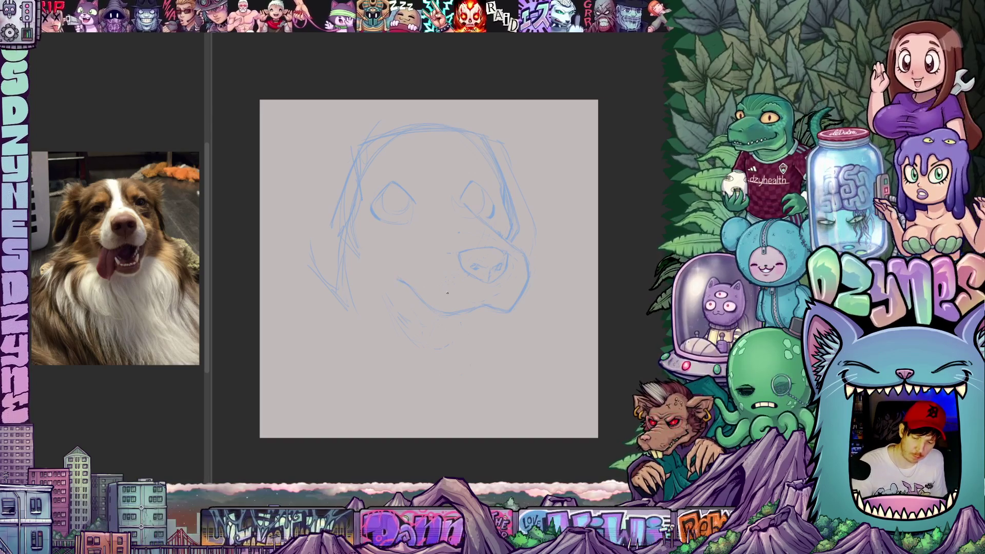
{"action": "mouse_move", "coordinate": [496, 318]}
{"action": "left_mouse_down"}
{"action": "mouse_move", "coordinate": [483, 328]}
{"action": "mouse_move", "coordinate": [491, 332]}
{"action": "left_mouse_up"}
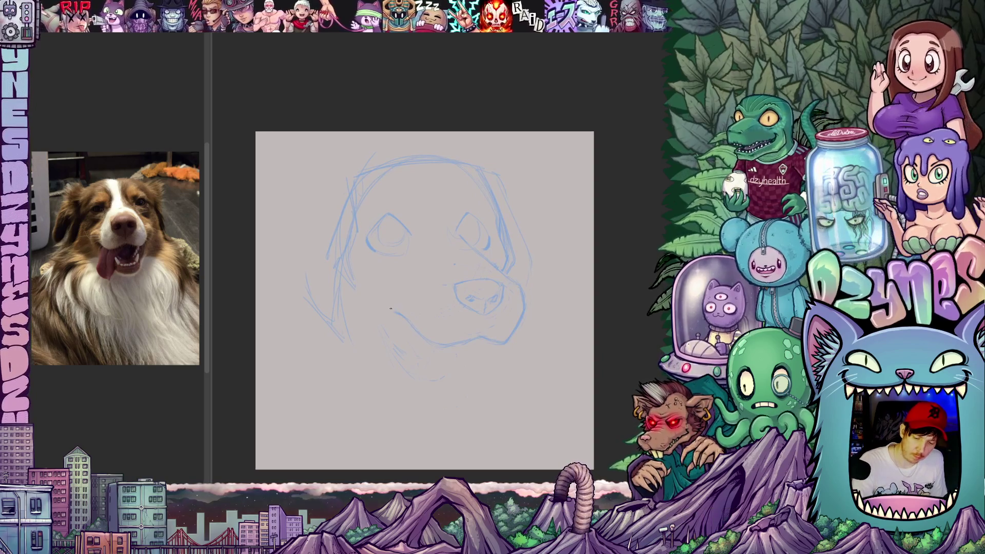
{"action": "left_click_drag", "start_coordinate": [385, 296], "coordinate": [386, 307]}
{"action": "mouse_move", "coordinate": [565, 318]}
{"action": "left_mouse_down"}
{"action": "mouse_move", "coordinate": [562, 303]}
{"action": "mouse_move", "coordinate": [557, 339]}
{"action": "left_mouse_up"}
{"action": "mouse_move", "coordinate": [493, 333]}
{"action": "left_mouse_down"}
{"action": "mouse_move", "coordinate": [513, 298]}
{"action": "mouse_move", "coordinate": [488, 324]}
{"action": "left_mouse_up"}
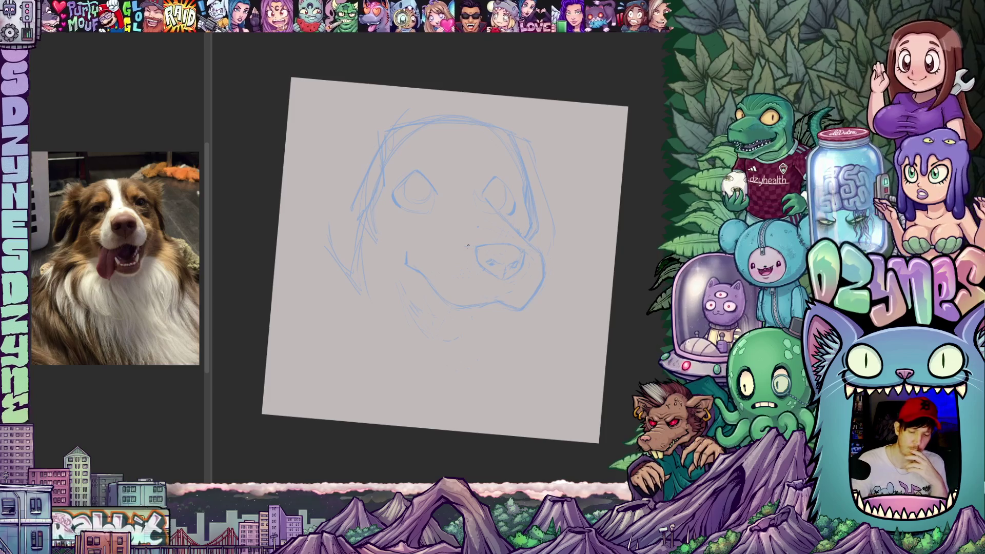
Step: Sketch the head's left side, cheek line, lower jaw and chest, then lasso the left eye
{"action": "left_click_drag", "start_coordinate": [368, 141], "coordinate": [331, 189]}
{"action": "left_click_drag", "start_coordinate": [346, 154], "coordinate": [328, 178]}
{"action": "left_click_drag", "start_coordinate": [312, 207], "coordinate": [324, 187]}
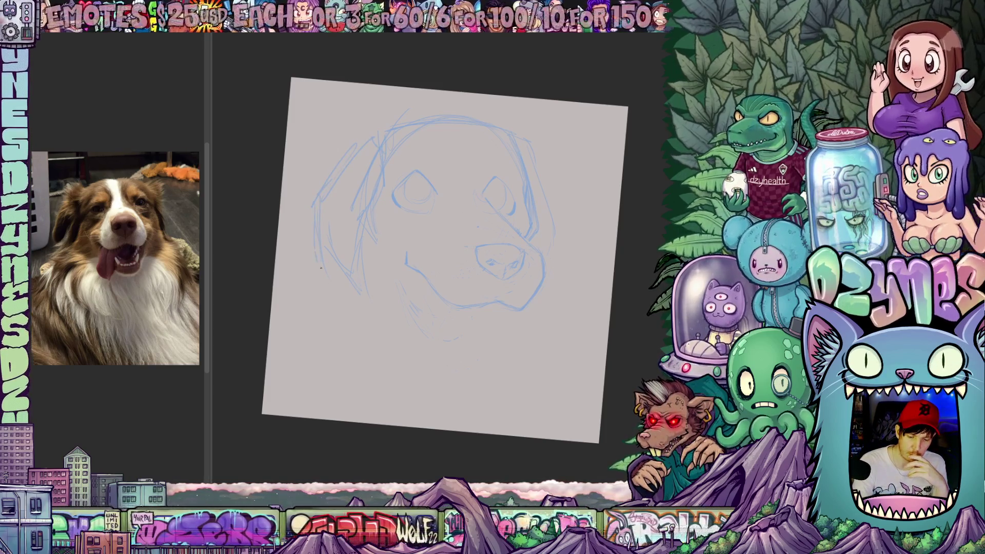
{"action": "left_click_drag", "start_coordinate": [348, 252], "coordinate": [377, 206]}
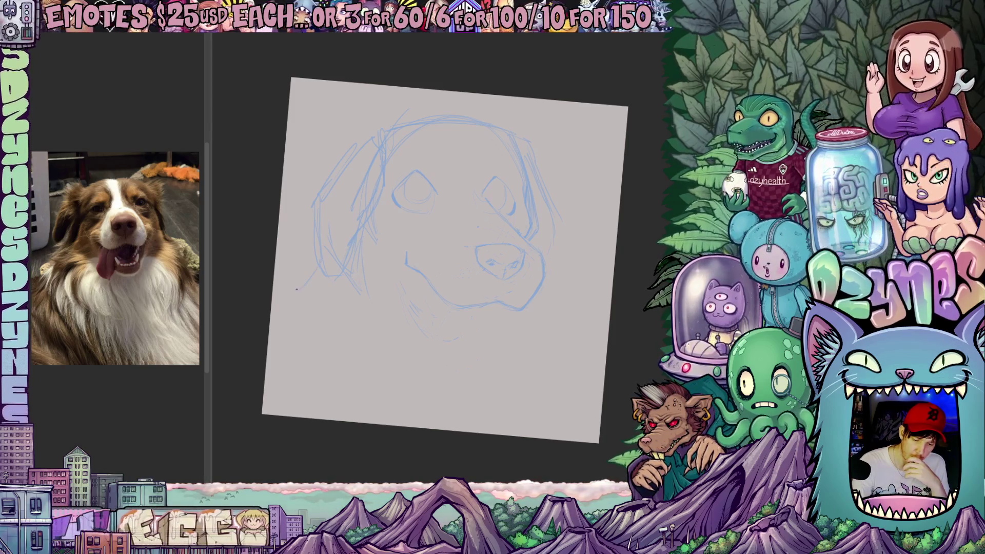
{"action": "left_click_drag", "start_coordinate": [359, 342], "coordinate": [423, 369]}
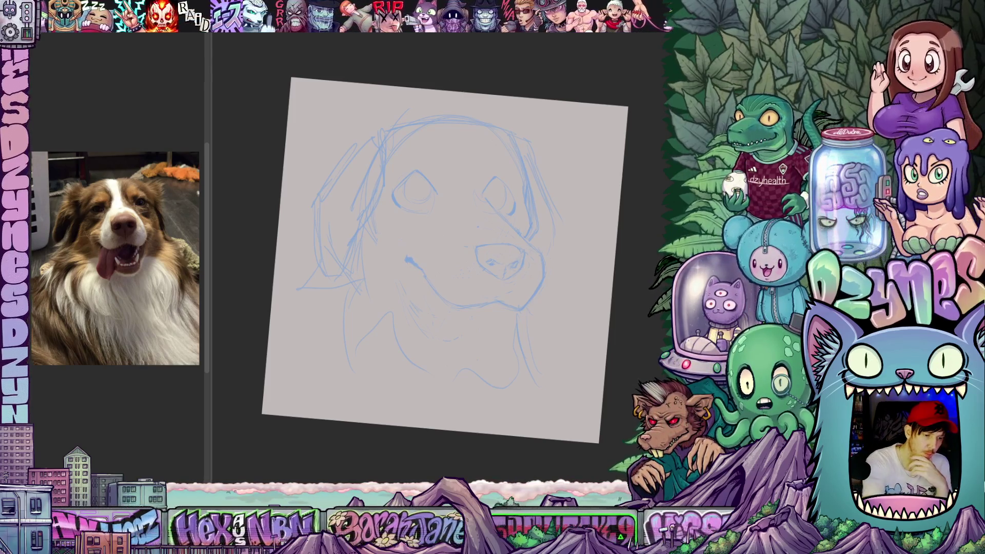
{"action": "left_click_drag", "start_coordinate": [440, 215], "coordinate": [443, 224]}
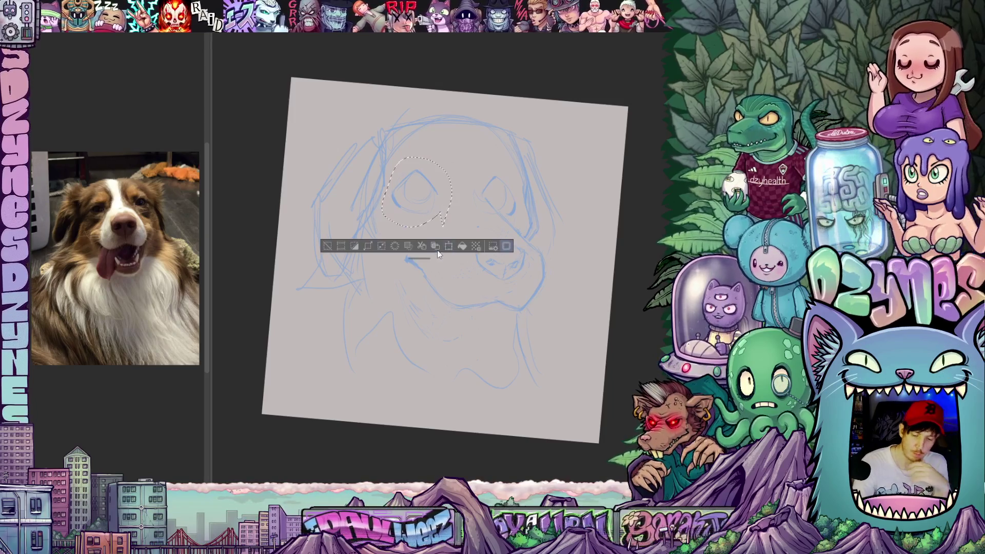
Step: Nudge the selected left eye down and to the left
{"action": "left_click", "coordinate": [449, 246]}
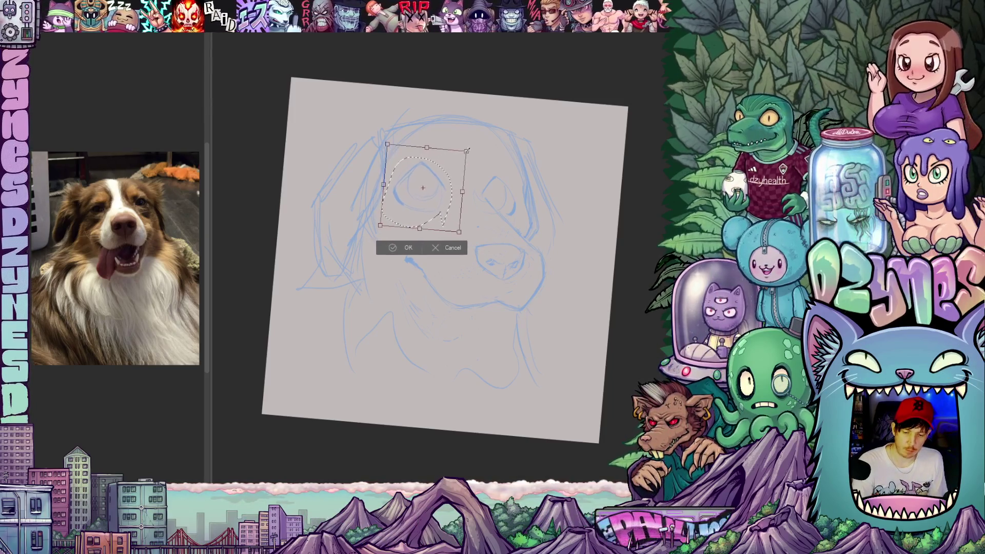
{"action": "left_click_drag", "start_coordinate": [423, 187], "coordinate": [420, 192]}
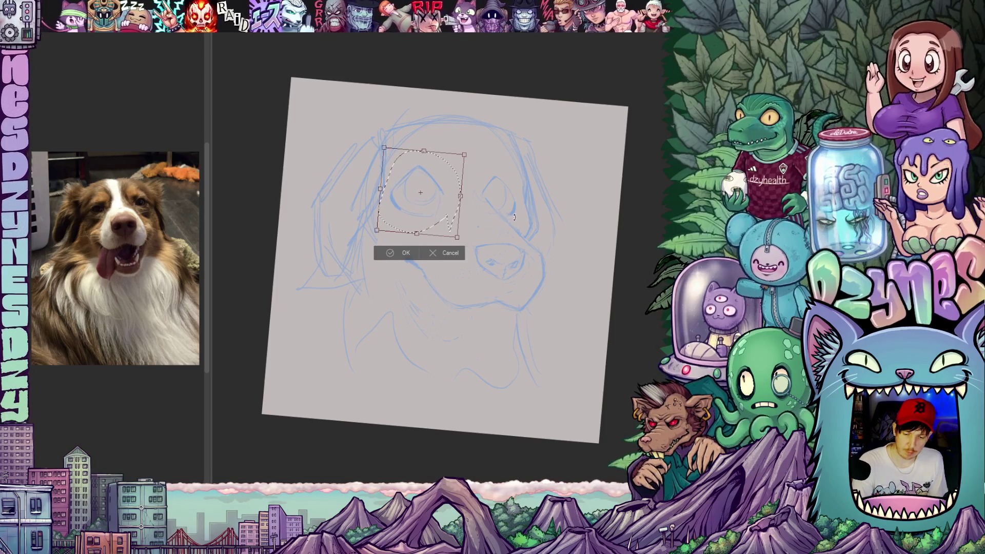
{"action": "key", "text": "Return"}
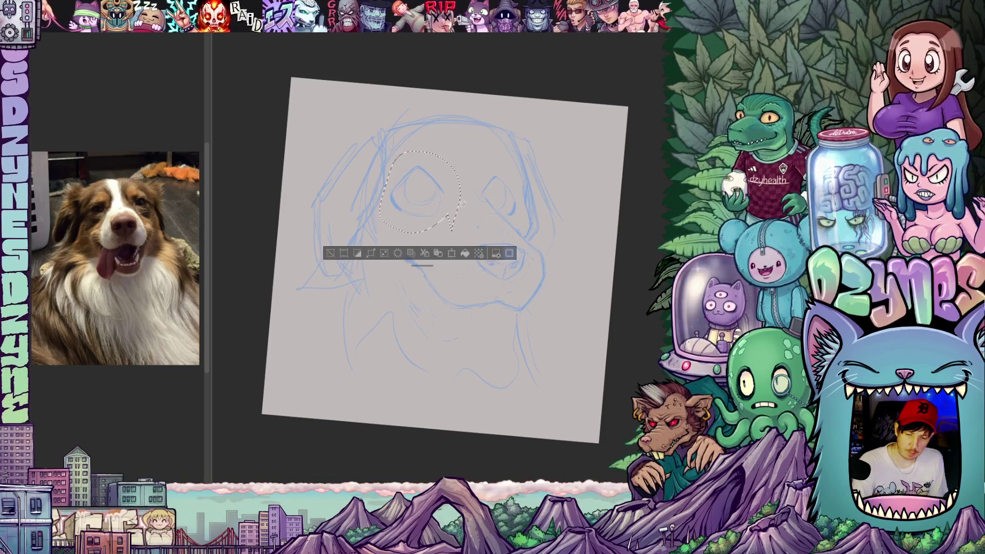
Step: Lasso the right eye, stretch it taller and wider, then clear the selection
{"action": "mouse_move", "coordinate": [523, 203]}
{"action": "left_mouse_down"}
{"action": "mouse_move", "coordinate": [506, 219]}
{"action": "mouse_move", "coordinate": [485, 197]}
{"action": "left_mouse_up"}
{"action": "key", "text": "ctrl+t"}
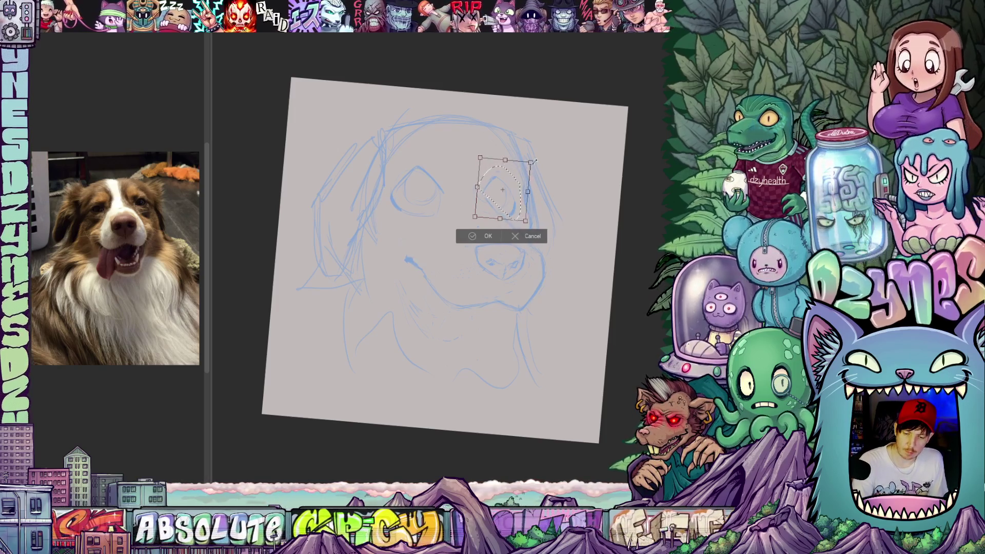
{"action": "left_click_drag", "start_coordinate": [525, 168], "coordinate": [534, 161]}
{"action": "left_click_drag", "start_coordinate": [525, 203], "coordinate": [528, 206]}
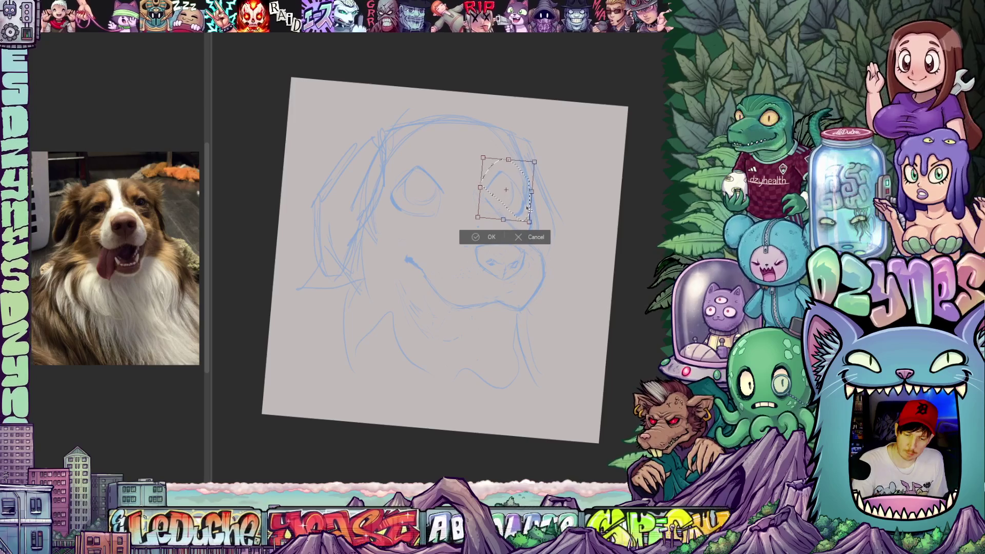
{"action": "left_click", "coordinate": [487, 237]}
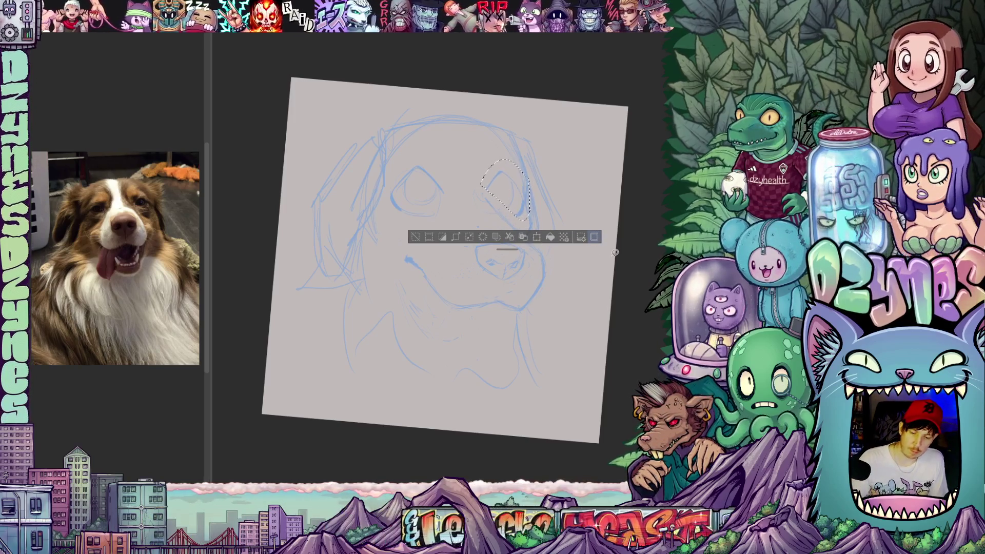
{"action": "key", "text": "ctrl+d"}
Step: Straighten the canvas view upright and mirror it so the dog faces left
{"action": "mouse_move", "coordinate": [493, 331]}
{"action": "left_mouse_down"}
{"action": "mouse_move", "coordinate": [512, 347]}
{"action": "mouse_move", "coordinate": [484, 340]}
{"action": "left_mouse_up"}
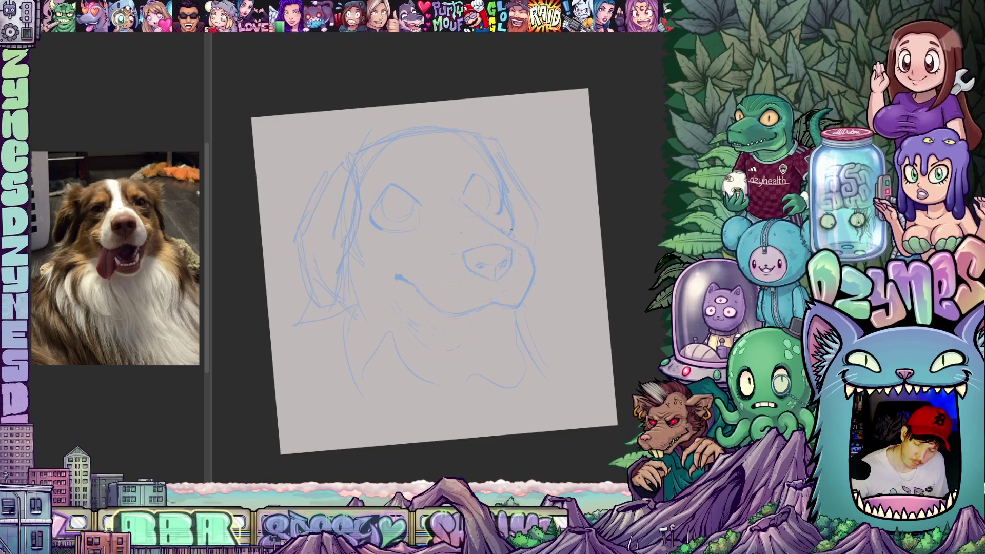
{"action": "mouse_move", "coordinate": [513, 278]}
{"action": "left_mouse_down"}
{"action": "mouse_move", "coordinate": [476, 272]}
{"action": "mouse_move", "coordinate": [487, 291]}
{"action": "left_mouse_up"}
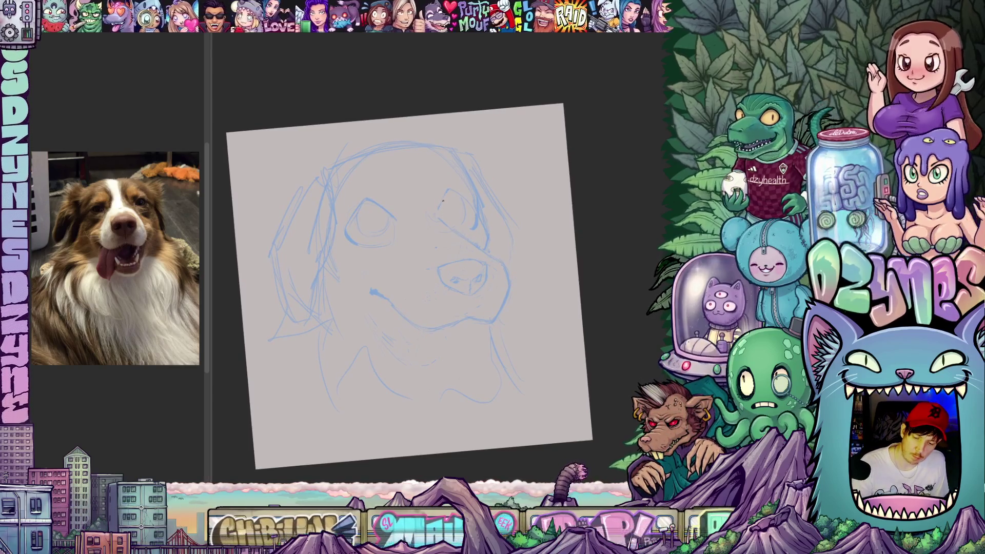
{"action": "left_click_drag", "start_coordinate": [463, 234], "coordinate": [476, 229]}
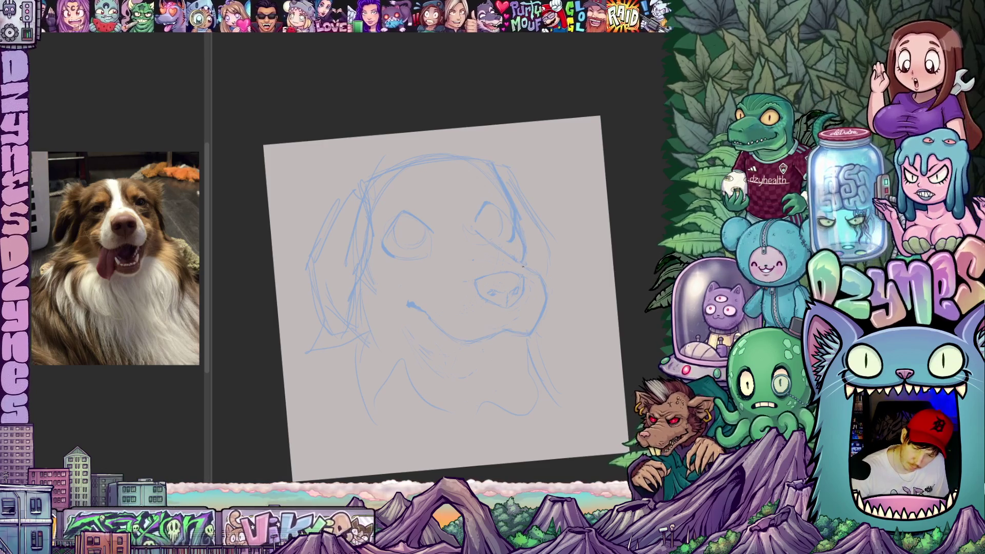
{"action": "left_click_drag", "start_coordinate": [477, 291], "coordinate": [476, 300]}
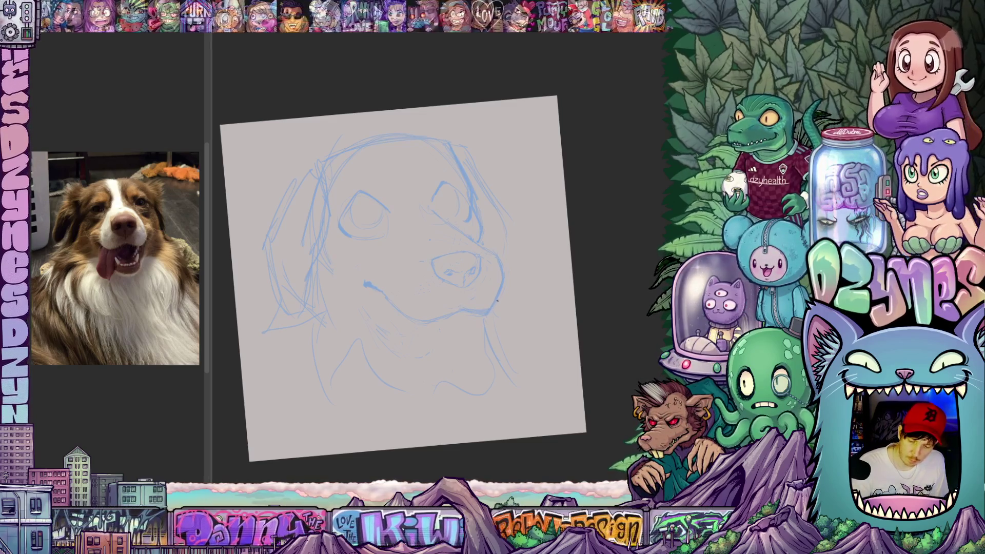
{"action": "mouse_move", "coordinate": [476, 299]}
{"action": "left_mouse_down"}
{"action": "mouse_move", "coordinate": [483, 318]}
{"action": "mouse_move", "coordinate": [466, 352]}
{"action": "mouse_move", "coordinate": [547, 296]}
{"action": "mouse_move", "coordinate": [424, 209]}
{"action": "left_mouse_up"}
{"action": "key", "text": "m"}
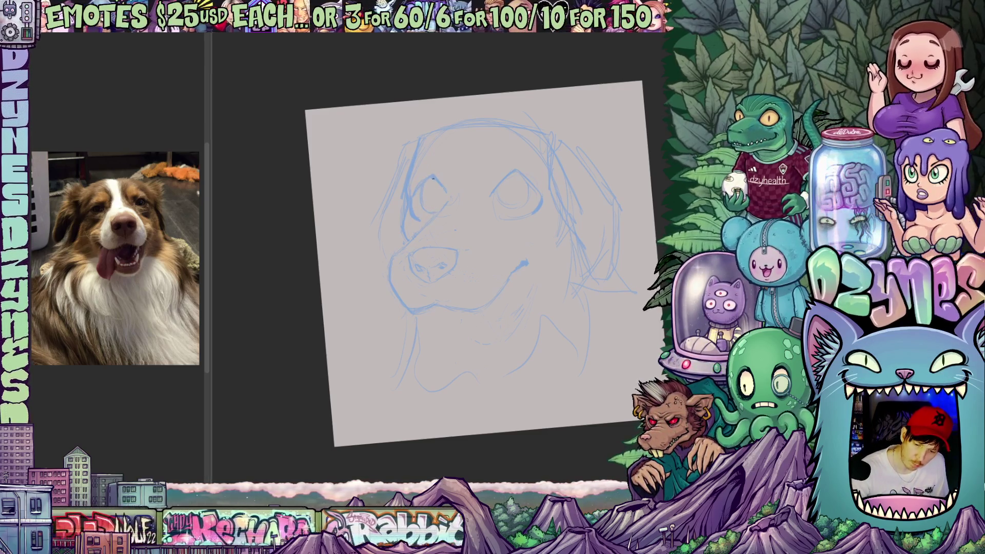
Step: Draw a fresh stroke over the dog's left eye outline, then reframe the view to review it
{"action": "left_click_drag", "start_coordinate": [478, 195], "coordinate": [498, 257]}
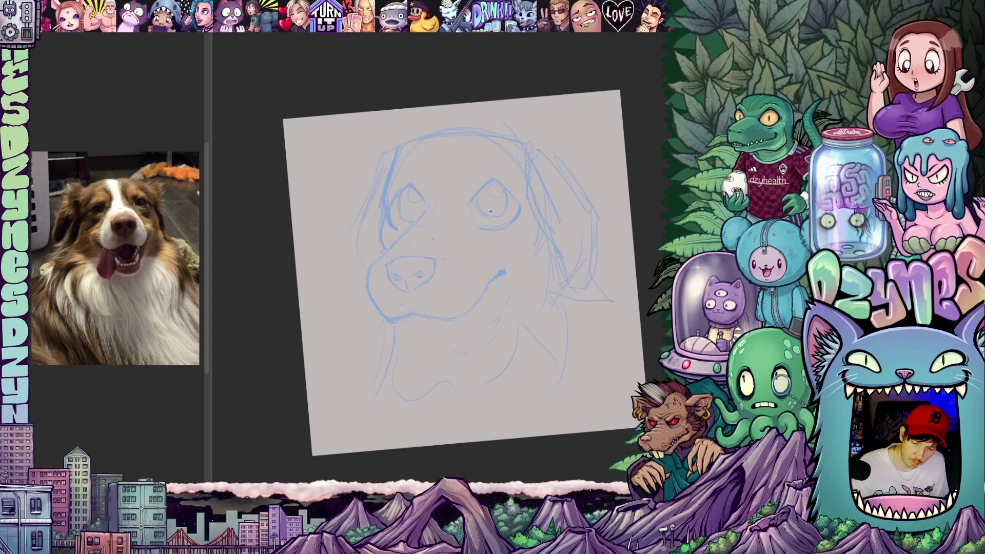
{"action": "mouse_move", "coordinate": [496, 266]}
{"action": "left_mouse_down"}
{"action": "mouse_move", "coordinate": [513, 241]}
{"action": "mouse_move", "coordinate": [532, 258]}
{"action": "left_mouse_up"}
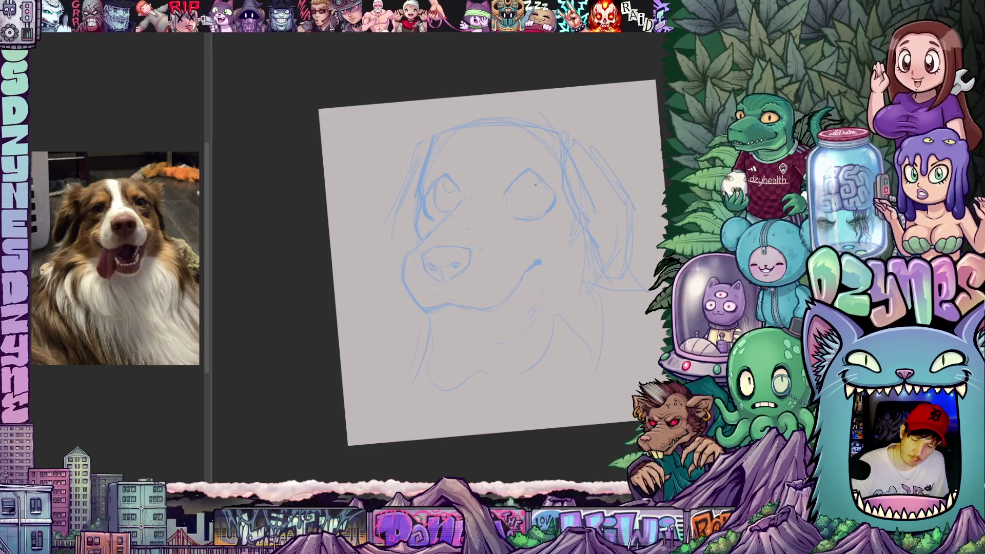
{"action": "left_click_drag", "start_coordinate": [444, 181], "coordinate": [432, 203]}
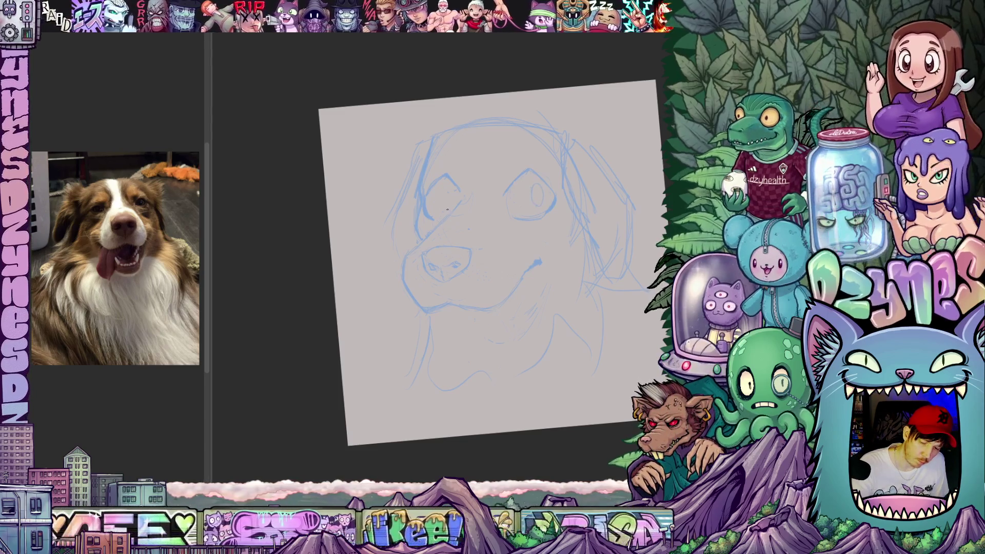
{"action": "mouse_move", "coordinate": [511, 275]}
{"action": "left_mouse_down"}
{"action": "mouse_move", "coordinate": [518, 215]}
{"action": "mouse_move", "coordinate": [522, 243]}
{"action": "mouse_move", "coordinate": [496, 257]}
{"action": "left_mouse_up"}
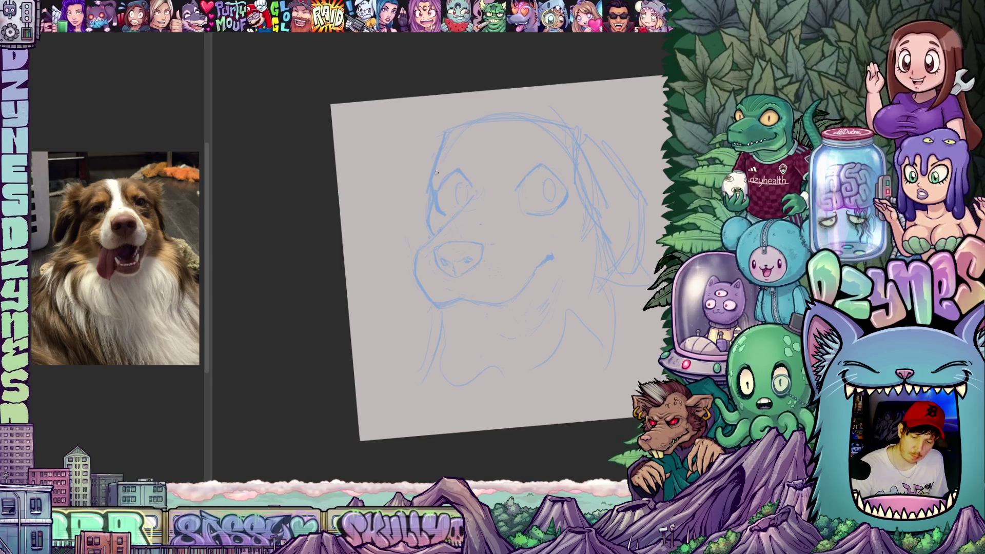
{"action": "mouse_move", "coordinate": [595, 263]}
{"action": "left_mouse_down"}
{"action": "mouse_move", "coordinate": [544, 257]}
{"action": "mouse_move", "coordinate": [558, 262]}
{"action": "left_mouse_up"}
{"action": "scroll", "coordinate": [487, 271], "scroll_direction": "down", "scroll_amount": 3}
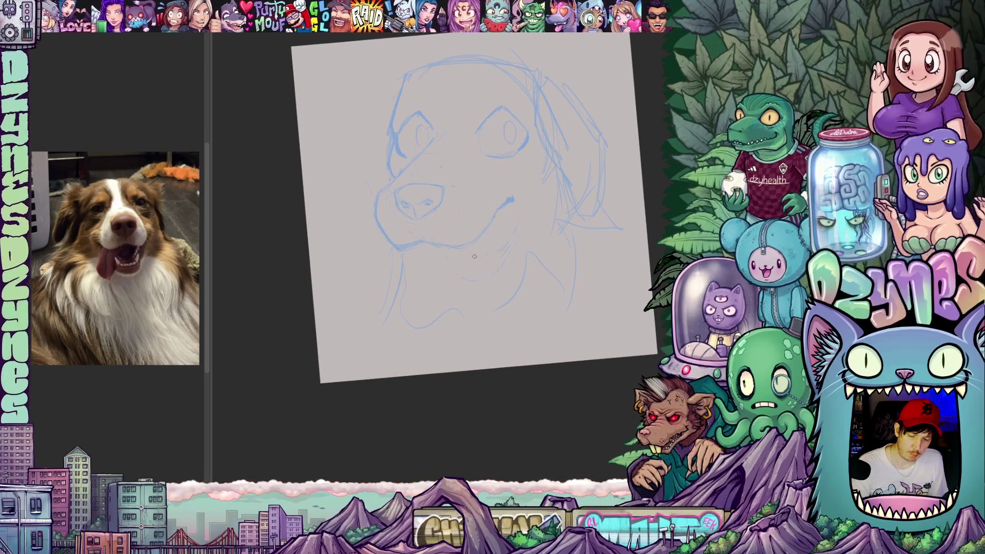
{"action": "mouse_move", "coordinate": [458, 288]}
{"action": "left_mouse_down"}
{"action": "mouse_move", "coordinate": [477, 314]}
{"action": "mouse_move", "coordinate": [479, 338]}
{"action": "left_mouse_up"}
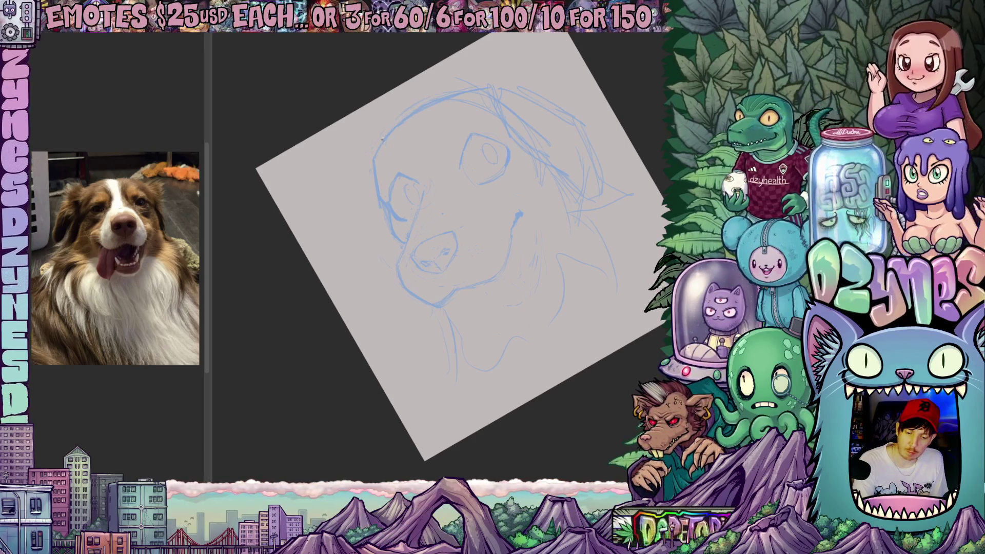
Step: Rotate the canvas to check the sketch, then draw a pupil inside the dog's right eye
{"action": "left_click_drag", "start_coordinate": [486, 130], "coordinate": [583, 276]}
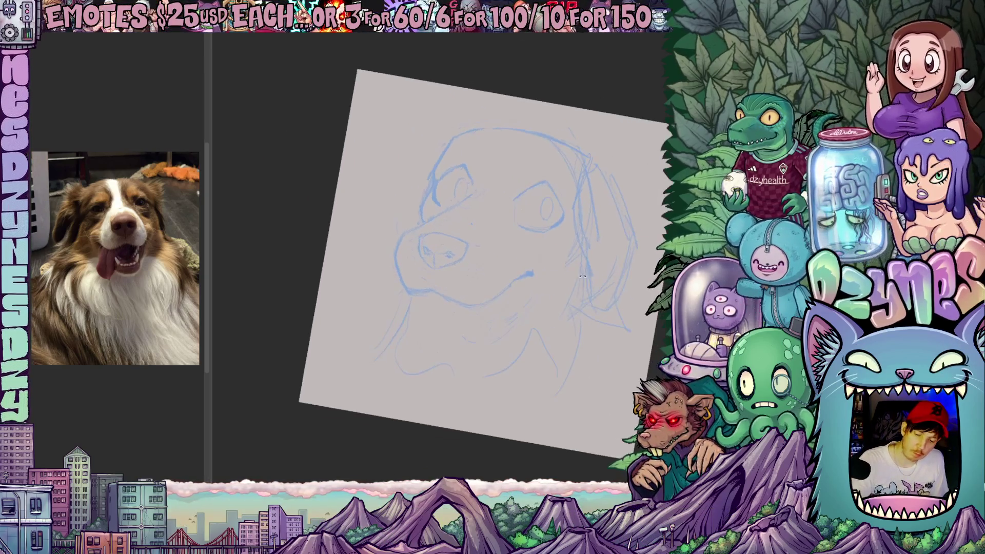
{"action": "left_click_drag", "start_coordinate": [525, 326], "coordinate": [522, 281]}
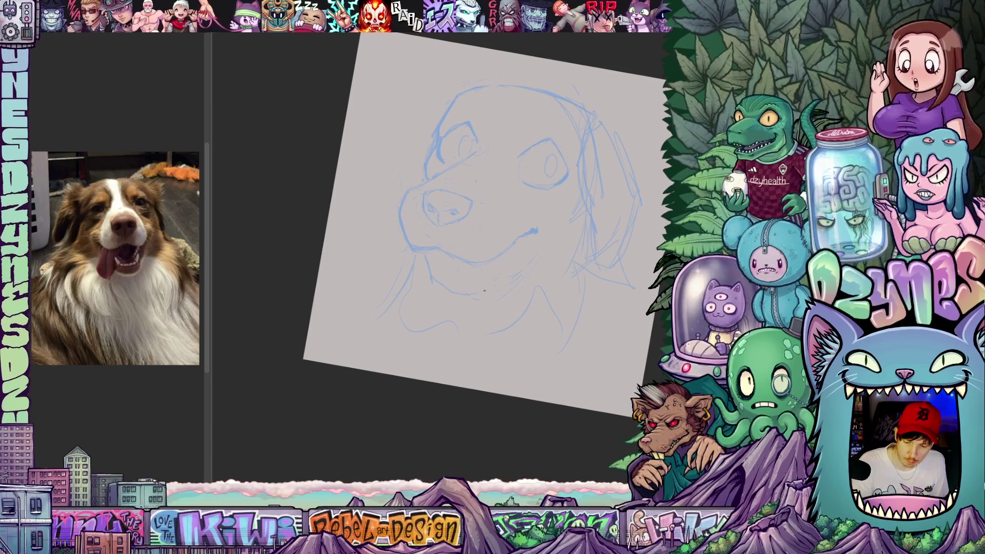
{"action": "left_click_drag", "start_coordinate": [593, 300], "coordinate": [489, 264]}
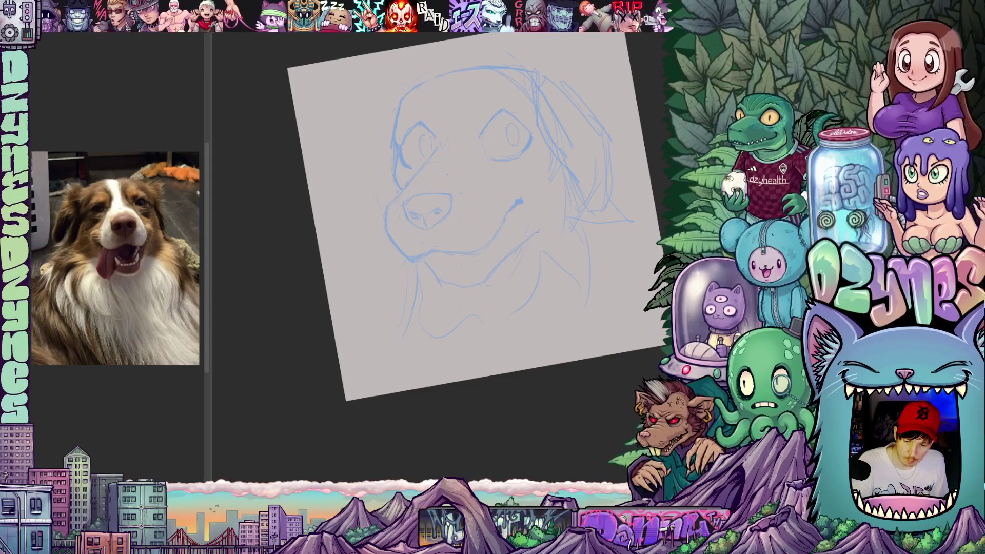
{"action": "left_click_drag", "start_coordinate": [540, 206], "coordinate": [542, 222]}
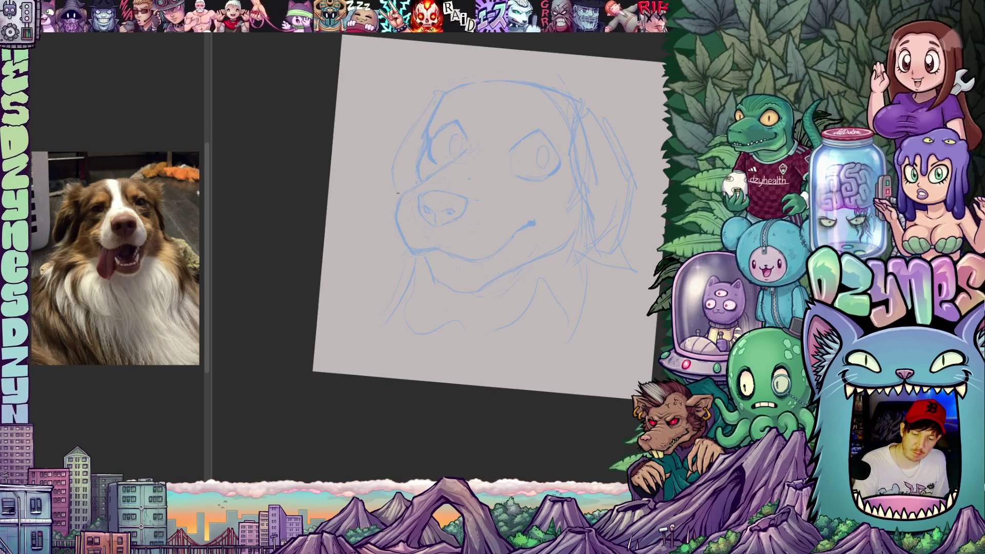
{"action": "mouse_move", "coordinate": [496, 269]}
{"action": "left_mouse_down"}
{"action": "mouse_move", "coordinate": [528, 293]}
{"action": "mouse_move", "coordinate": [555, 283]}
{"action": "left_mouse_up"}
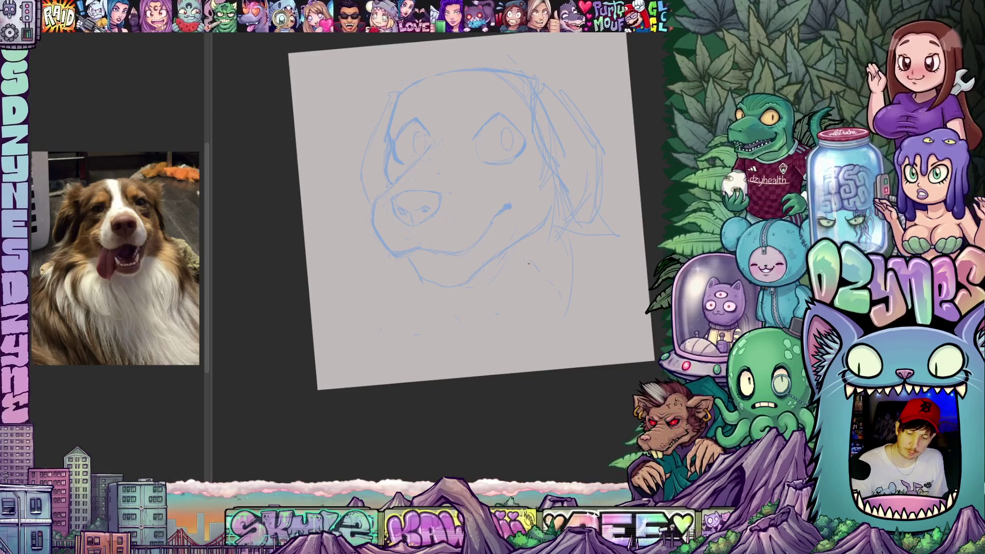
{"action": "mouse_move", "coordinate": [582, 292]}
{"action": "left_mouse_down"}
{"action": "mouse_move", "coordinate": [501, 288]}
{"action": "mouse_move", "coordinate": [509, 330]}
{"action": "mouse_move", "coordinate": [494, 352]}
{"action": "mouse_move", "coordinate": [488, 313]}
{"action": "mouse_move", "coordinate": [477, 311]}
{"action": "left_mouse_up"}
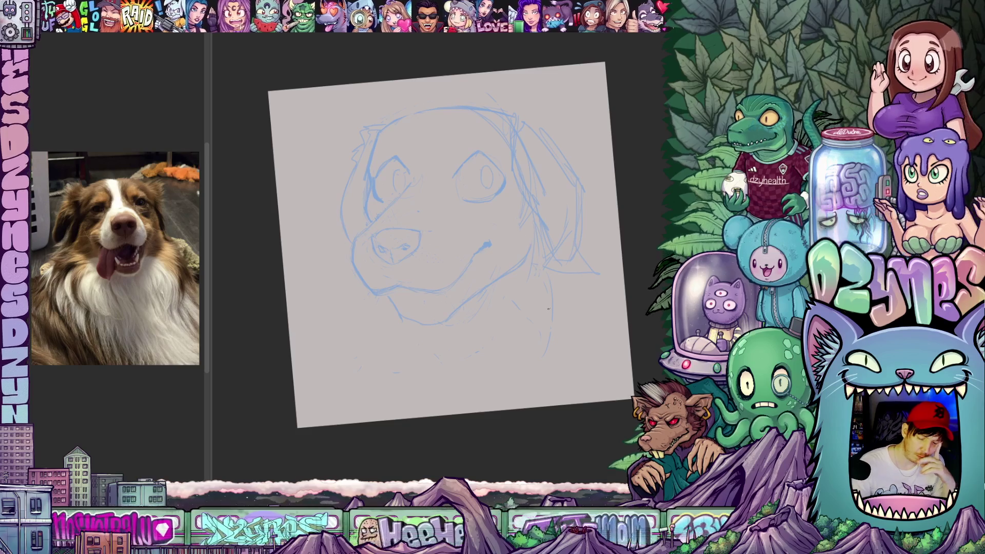
{"action": "left_click_drag", "start_coordinate": [534, 330], "coordinate": [455, 365]}
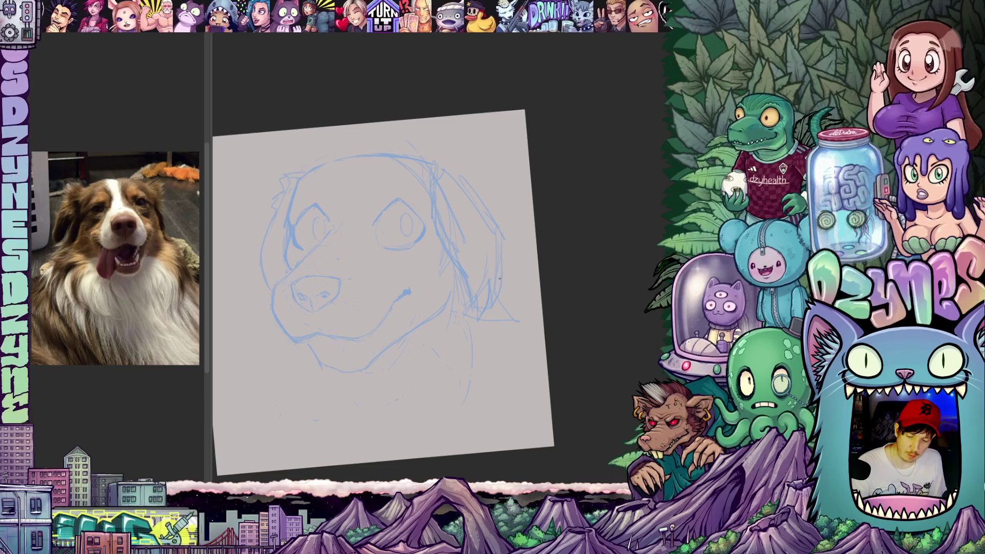
{"action": "mouse_move", "coordinate": [511, 262]}
{"action": "left_mouse_down"}
{"action": "mouse_move", "coordinate": [556, 301]}
{"action": "mouse_move", "coordinate": [541, 322]}
{"action": "mouse_move", "coordinate": [562, 282]}
{"action": "left_mouse_up"}
{"action": "mouse_move", "coordinate": [490, 229]}
{"action": "left_mouse_down"}
{"action": "mouse_move", "coordinate": [542, 170]}
{"action": "mouse_move", "coordinate": [461, 173]}
{"action": "left_mouse_up"}
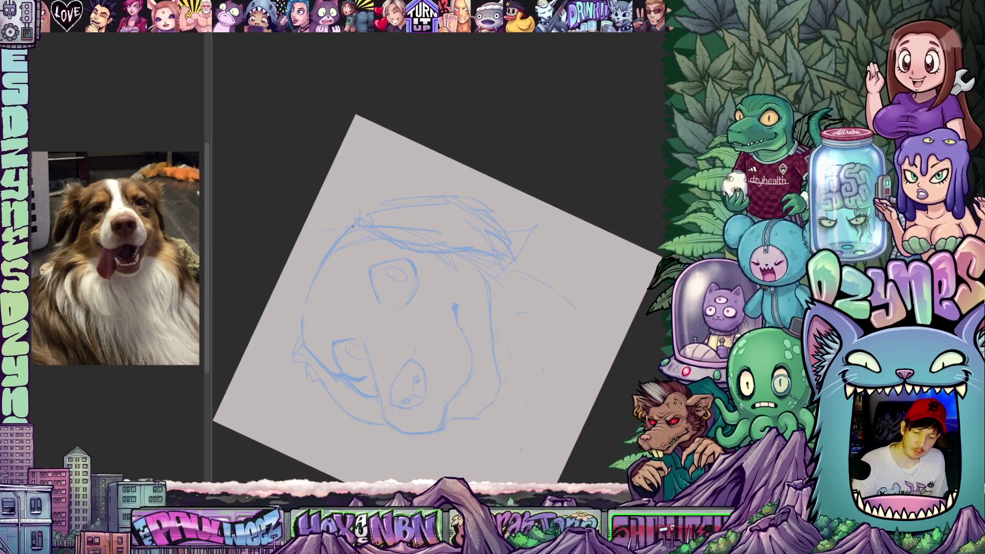
{"action": "left_click_drag", "start_coordinate": [396, 187], "coordinate": [455, 333]}
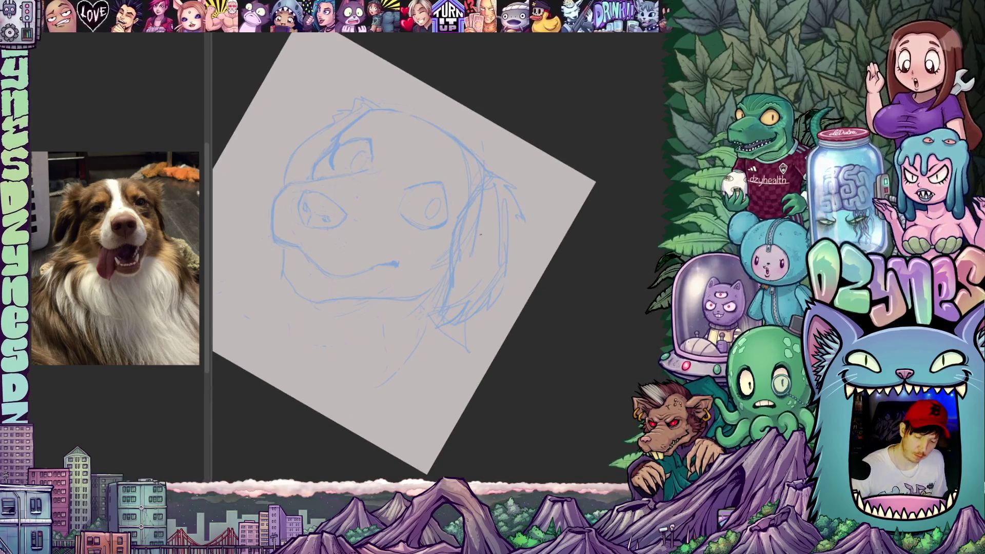
{"action": "left_click_drag", "start_coordinate": [481, 235], "coordinate": [537, 192]}
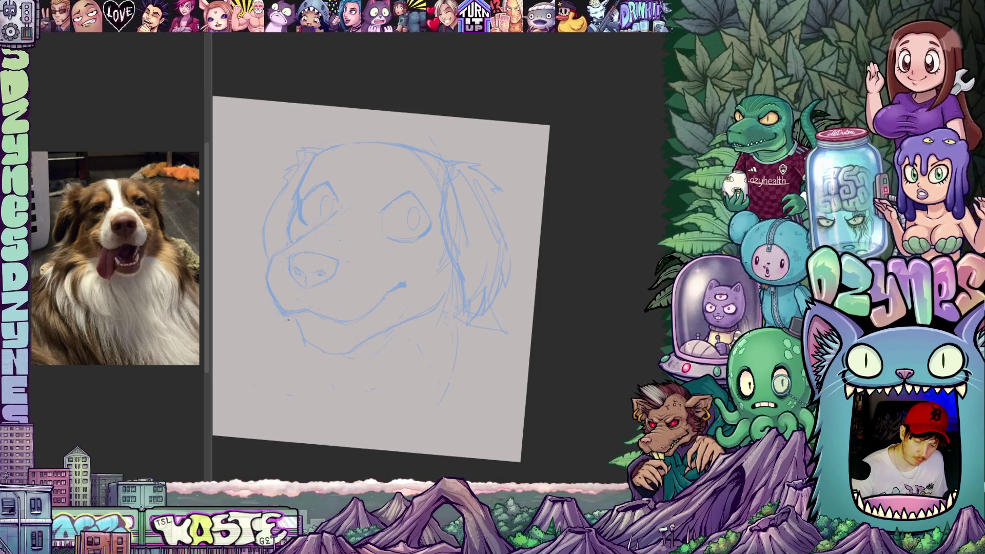
{"action": "mouse_move", "coordinate": [481, 235]}
{"action": "left_mouse_down"}
{"action": "mouse_move", "coordinate": [451, 308]}
{"action": "mouse_move", "coordinate": [493, 216]}
{"action": "mouse_move", "coordinate": [513, 195]}
{"action": "mouse_move", "coordinate": [546, 198]}
{"action": "left_mouse_up"}
{"action": "mouse_move", "coordinate": [439, 217]}
{"action": "left_mouse_down"}
{"action": "mouse_move", "coordinate": [438, 235]}
{"action": "mouse_move", "coordinate": [445, 230]}
{"action": "left_mouse_up"}
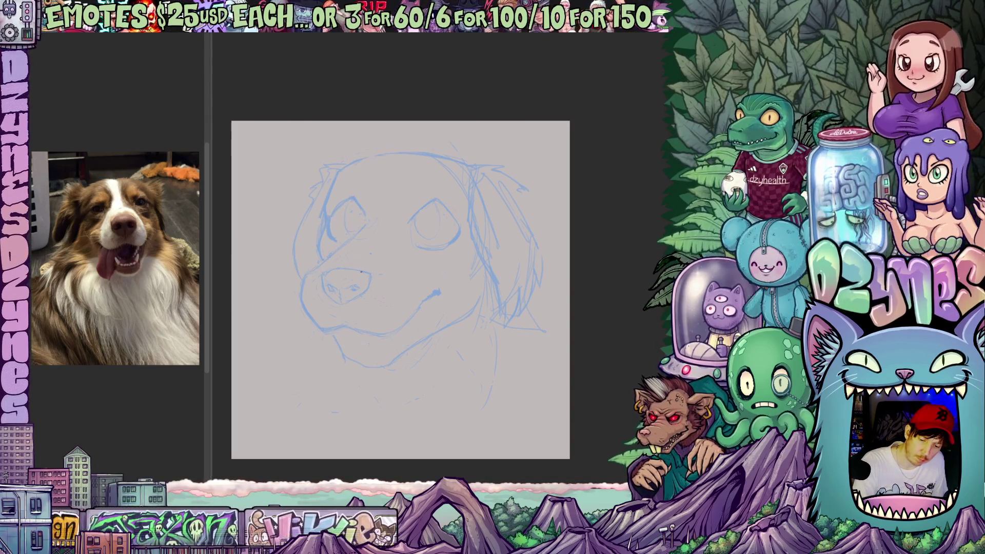
Step: Lasso the dog's nose and start transforming it, shifting it slightly up and left
{"action": "left_click_drag", "start_coordinate": [361, 271], "coordinate": [361, 198]}
{"action": "mouse_move", "coordinate": [533, 308]}
{"action": "left_mouse_down"}
{"action": "mouse_move", "coordinate": [540, 266]}
{"action": "mouse_move", "coordinate": [533, 308]}
{"action": "left_mouse_up"}
{"action": "left_click_drag", "start_coordinate": [401, 310], "coordinate": [430, 293]}
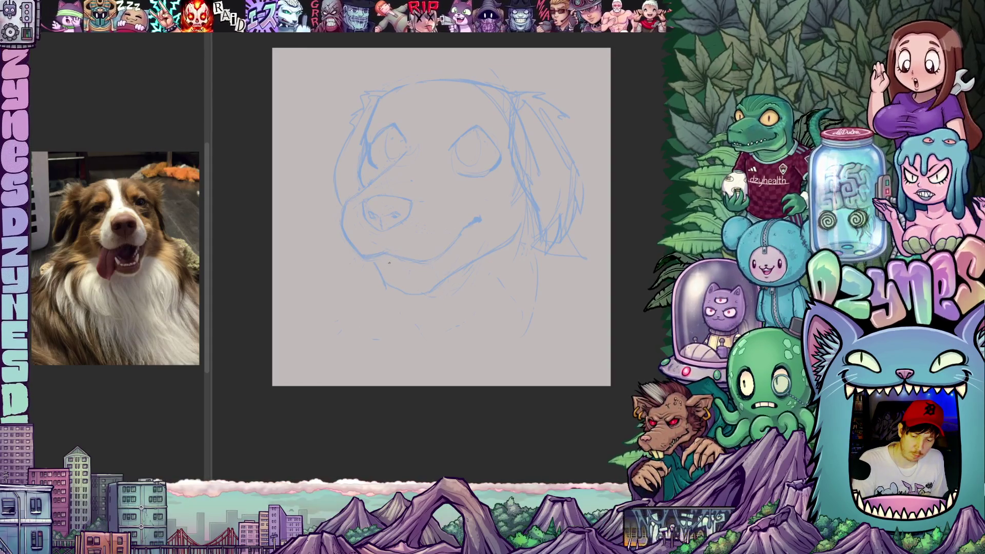
{"action": "left_click_drag", "start_coordinate": [402, 267], "coordinate": [431, 303]}
{"action": "mouse_move", "coordinate": [416, 218]}
{"action": "left_mouse_down"}
{"action": "mouse_move", "coordinate": [454, 267]}
{"action": "mouse_move", "coordinate": [416, 217]}
{"action": "left_mouse_up"}
{"action": "key", "text": "ctrl+t"}
{"action": "left_click_drag", "start_coordinate": [434, 272], "coordinate": [439, 269]}
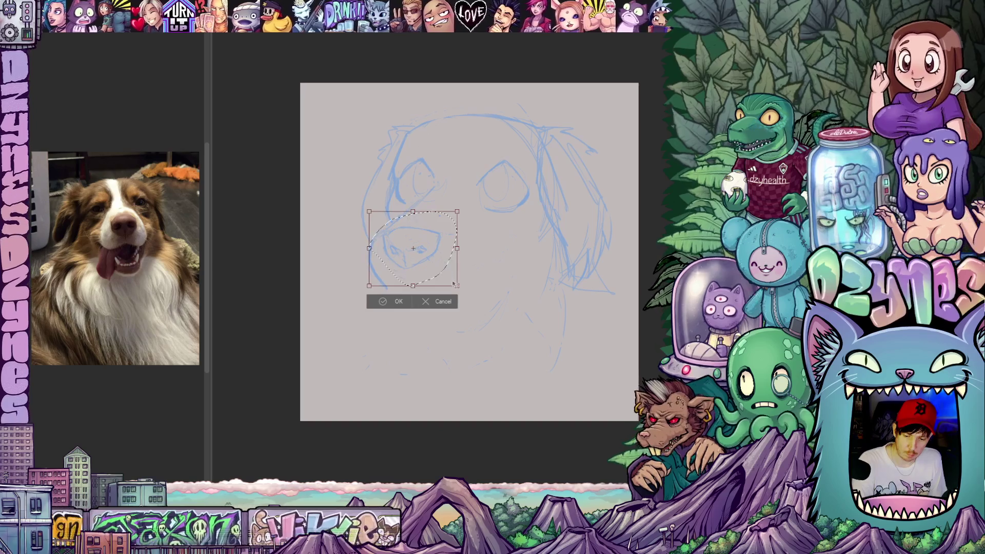
Step: Enlarge the nose a little more, commit the transform and deselect, then reframe the view
{"action": "left_click_drag", "start_coordinate": [458, 287], "coordinate": [445, 278]}
{"action": "left_click", "coordinate": [394, 305]}
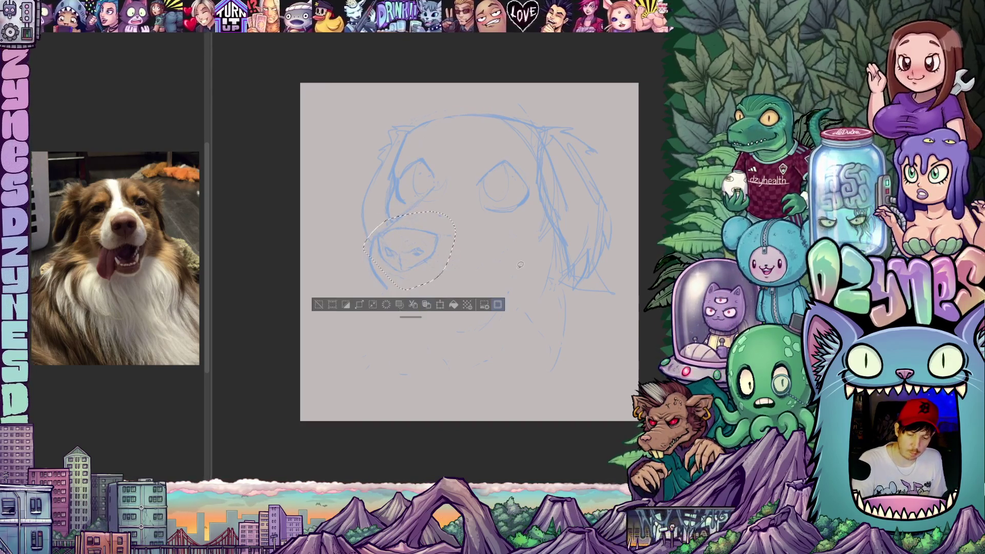
{"action": "key", "text": "ctrl+d"}
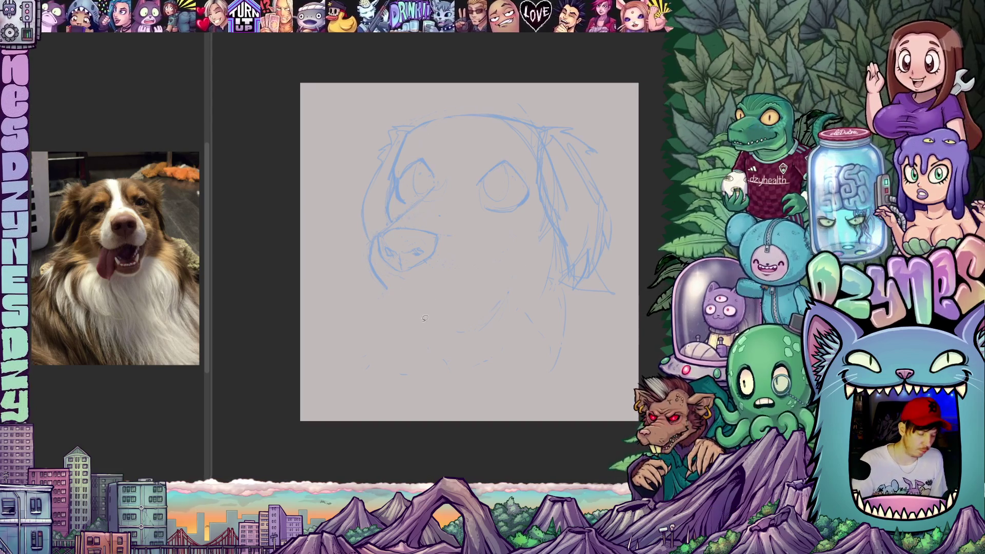
{"action": "left_click_drag", "start_coordinate": [434, 333], "coordinate": [468, 318]}
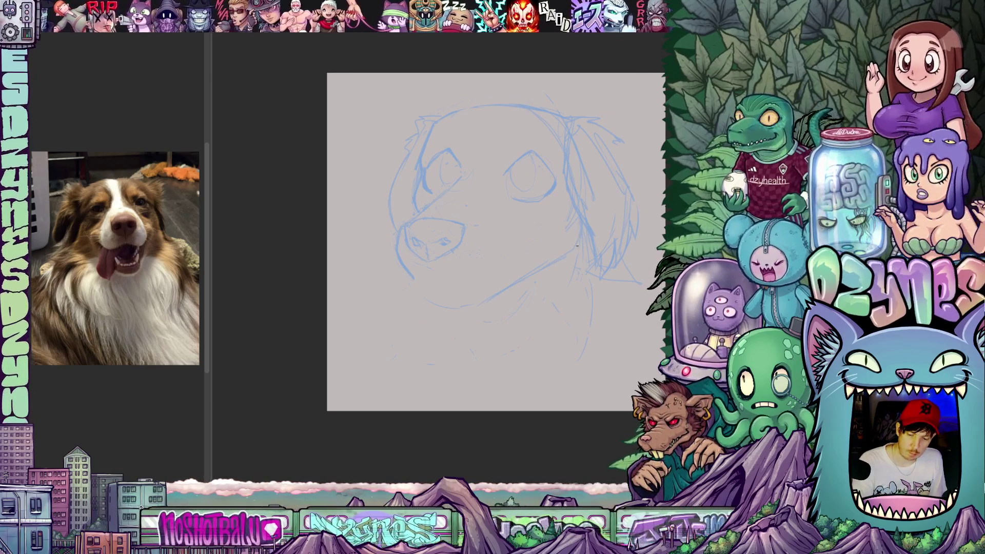
{"action": "mouse_move", "coordinate": [488, 308]}
{"action": "left_mouse_down"}
{"action": "mouse_move", "coordinate": [504, 327]}
{"action": "mouse_move", "coordinate": [486, 325]}
{"action": "mouse_move", "coordinate": [493, 301]}
{"action": "left_mouse_up"}
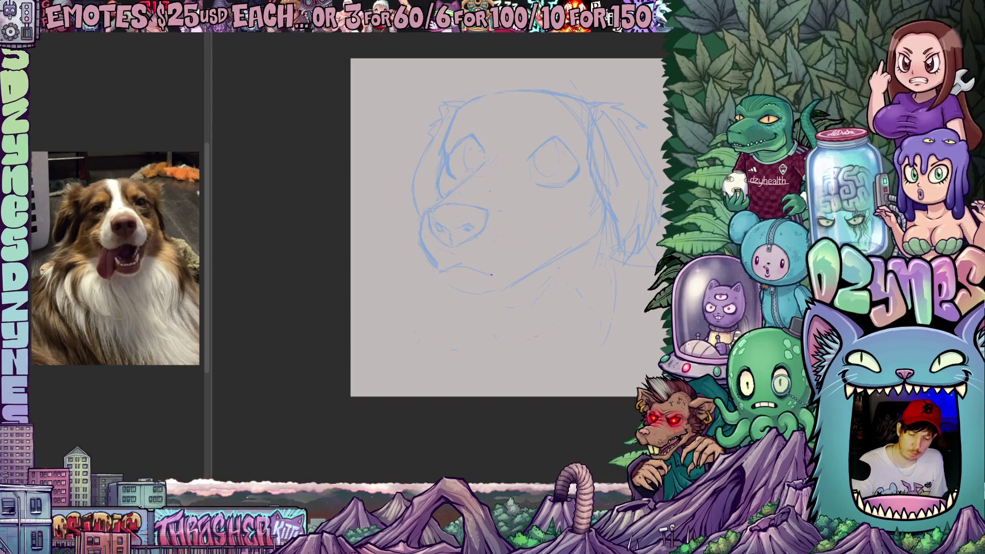
{"action": "left_click_drag", "start_coordinate": [510, 277], "coordinate": [513, 267]}
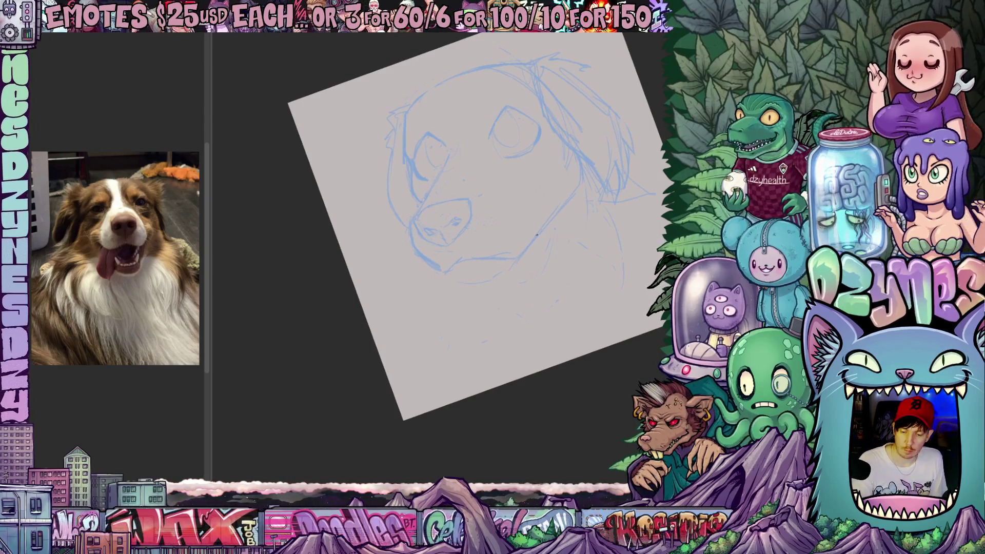
Step: Lasso the left side of the dog's head, nudge it slightly left, and apply the transform
{"action": "mouse_move", "coordinate": [512, 268]}
{"action": "left_mouse_down"}
{"action": "mouse_move", "coordinate": [483, 321]}
{"action": "mouse_move", "coordinate": [499, 295]}
{"action": "mouse_move", "coordinate": [477, 294]}
{"action": "mouse_move", "coordinate": [483, 301]}
{"action": "left_mouse_up"}
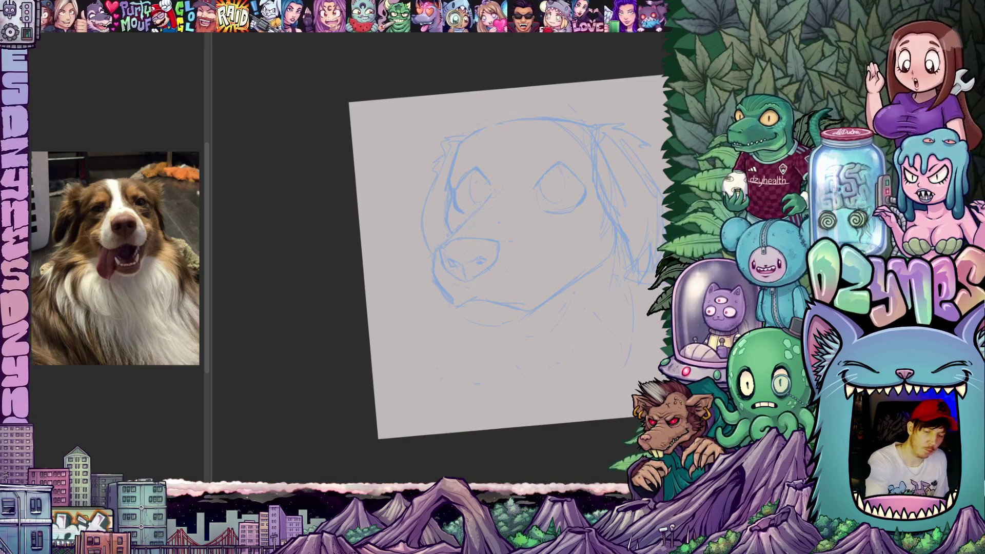
{"action": "mouse_move", "coordinate": [485, 202]}
{"action": "left_mouse_down"}
{"action": "mouse_move", "coordinate": [499, 147]}
{"action": "mouse_move", "coordinate": [411, 177]}
{"action": "mouse_move", "coordinate": [434, 255]}
{"action": "mouse_move", "coordinate": [488, 194]}
{"action": "left_mouse_up"}
{"action": "key", "text": "ctrl+t"}
{"action": "mouse_move", "coordinate": [471, 226]}
{"action": "left_mouse_down"}
{"action": "mouse_move", "coordinate": [463, 225]}
{"action": "mouse_move", "coordinate": [498, 215]}
{"action": "left_mouse_up"}
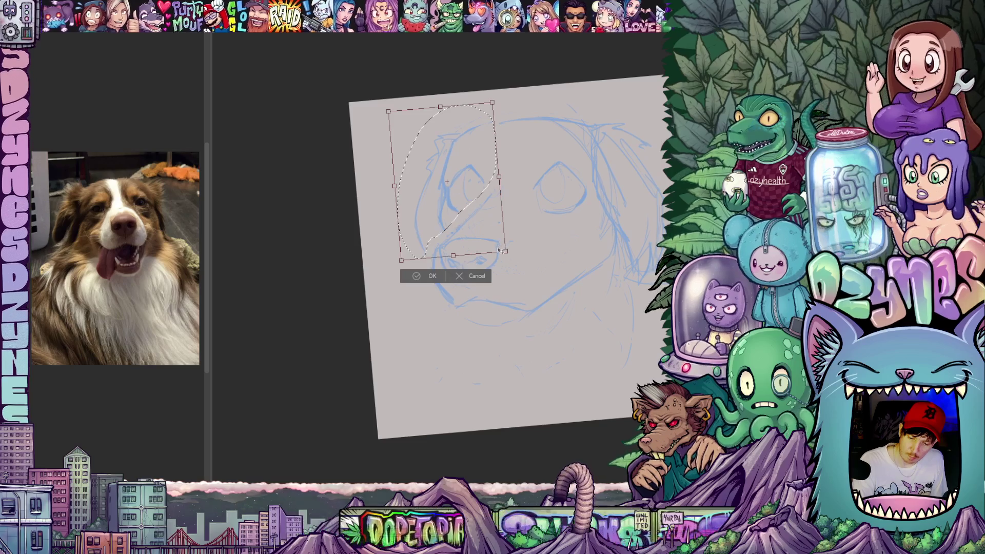
{"action": "left_click", "coordinate": [432, 276]}
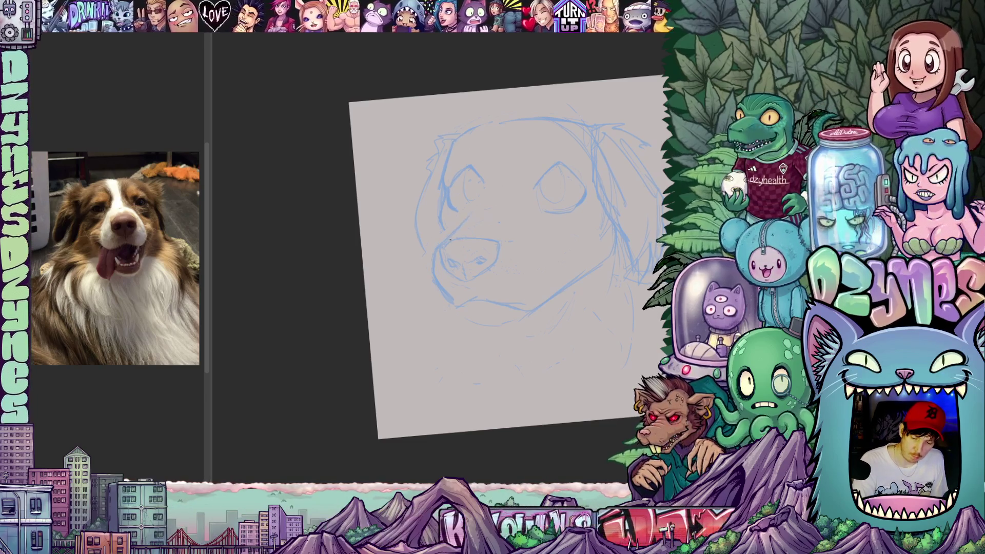
Step: Narrow the reference photo panel, then discard the dog sketch and return to the horned-woman drawing
{"action": "left_click_drag", "start_coordinate": [573, 253], "coordinate": [582, 260]}
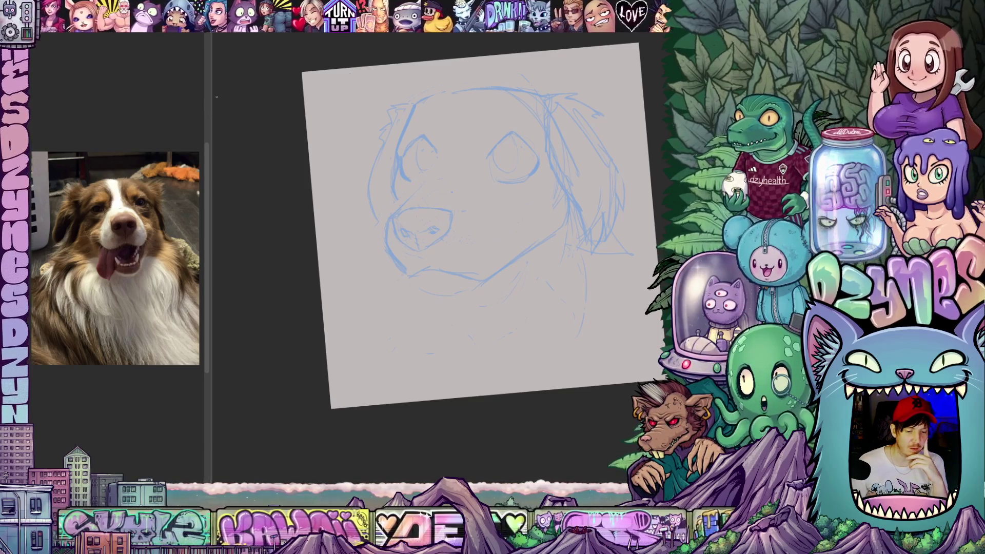
{"action": "left_click_drag", "start_coordinate": [211, 94], "coordinate": [193, 94]}
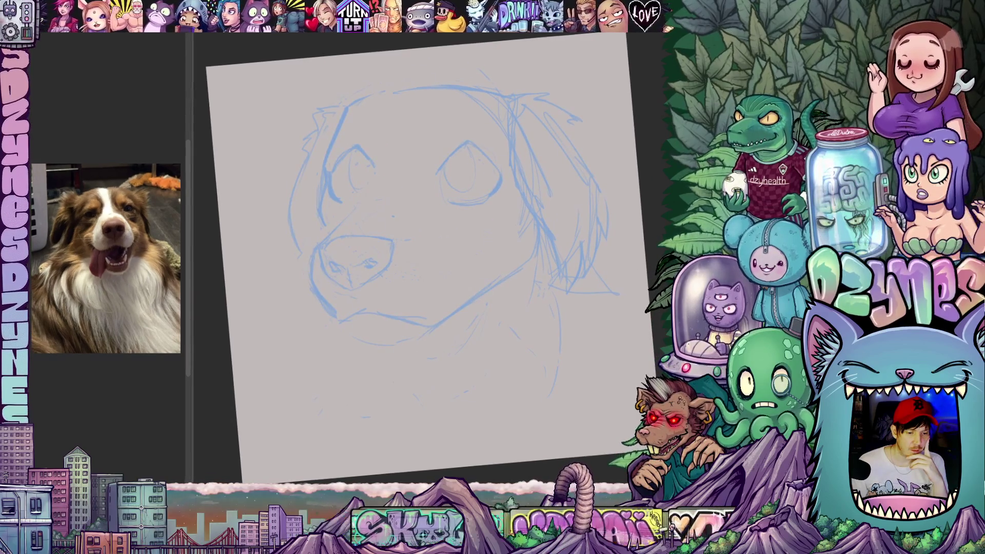
{"action": "left_click", "coordinate": [374, 175]}
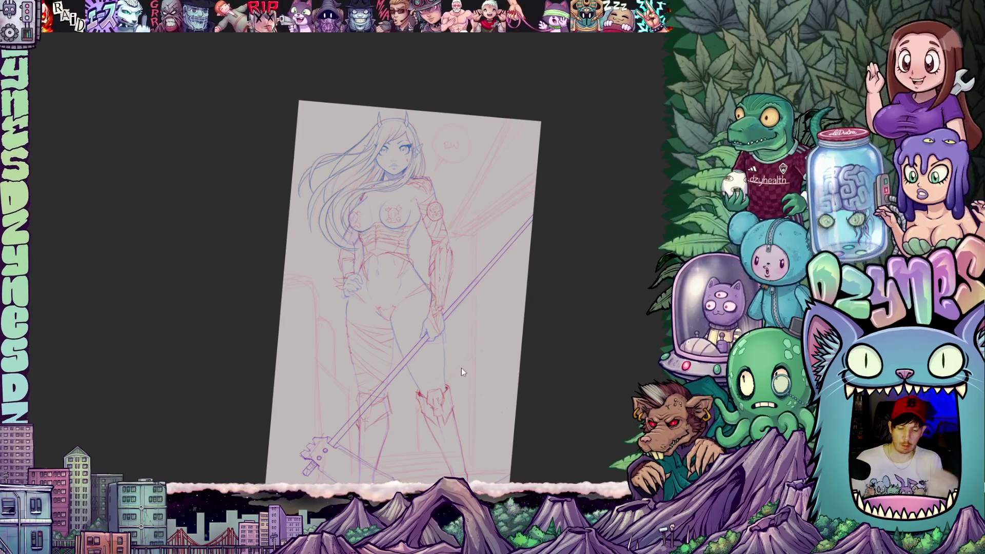
Step: Bring the horned woman's torso into view and sketch a small red oval on her left-side thigh
{"action": "scroll", "coordinate": [480, 339], "scroll_direction": "up", "scroll_amount": 5}
{"action": "mouse_move", "coordinate": [492, 349]}
{"action": "left_mouse_down"}
{"action": "mouse_move", "coordinate": [502, 249]}
{"action": "mouse_move", "coordinate": [518, 349]}
{"action": "mouse_move", "coordinate": [518, 256]}
{"action": "mouse_move", "coordinate": [564, 245]}
{"action": "mouse_move", "coordinate": [536, 336]}
{"action": "mouse_move", "coordinate": [536, 255]}
{"action": "left_mouse_up"}
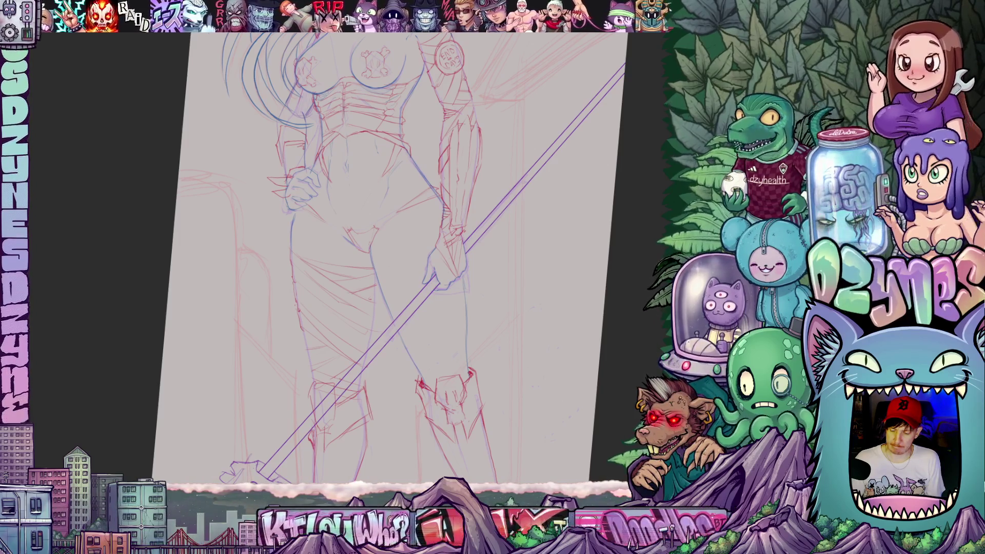
{"action": "scroll", "coordinate": [390, 256], "scroll_direction": "down", "scroll_amount": 3}
{"action": "scroll", "coordinate": [318, 231], "scroll_direction": "up", "scroll_amount": 5}
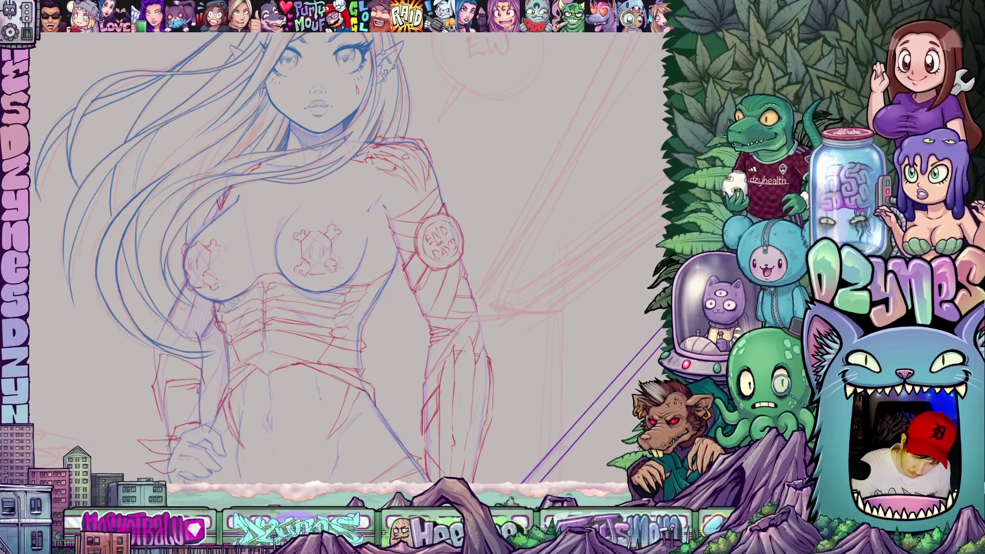
{"action": "left_click_drag", "start_coordinate": [583, 272], "coordinate": [539, 251]}
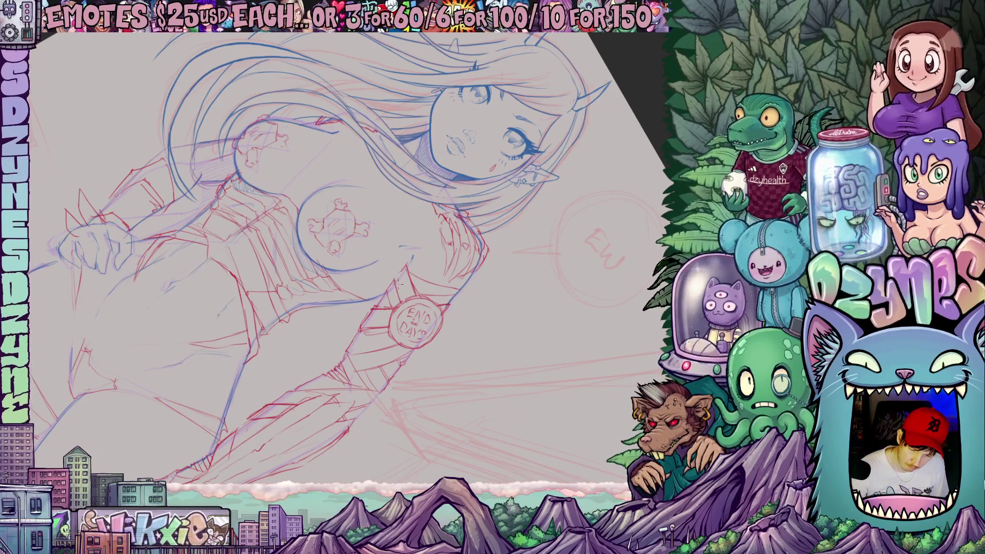
{"action": "left_click_drag", "start_coordinate": [535, 359], "coordinate": [538, 340]}
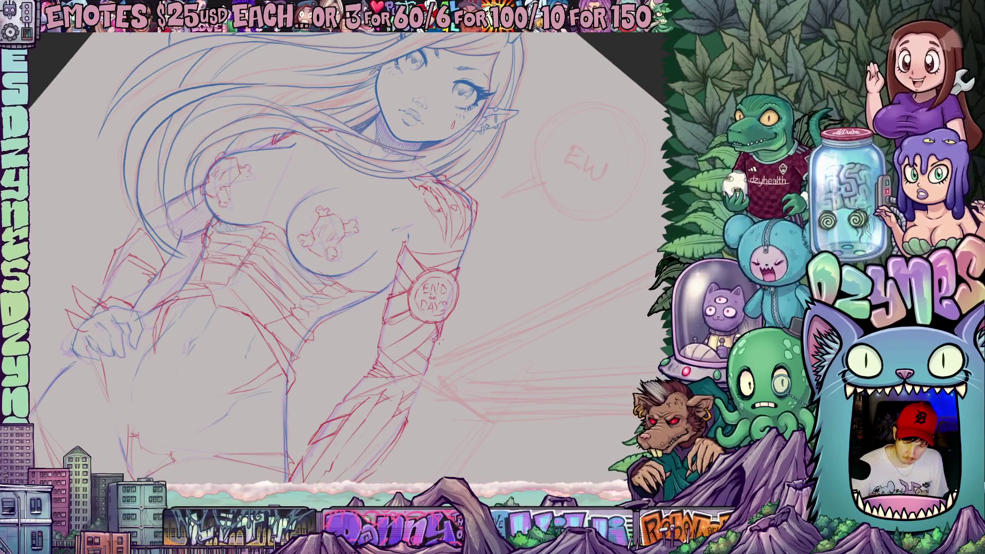
{"action": "mouse_move", "coordinate": [449, 338]}
{"action": "left_mouse_down"}
{"action": "mouse_move", "coordinate": [594, 342]}
{"action": "mouse_move", "coordinate": [591, 248]}
{"action": "mouse_move", "coordinate": [573, 246]}
{"action": "left_mouse_up"}
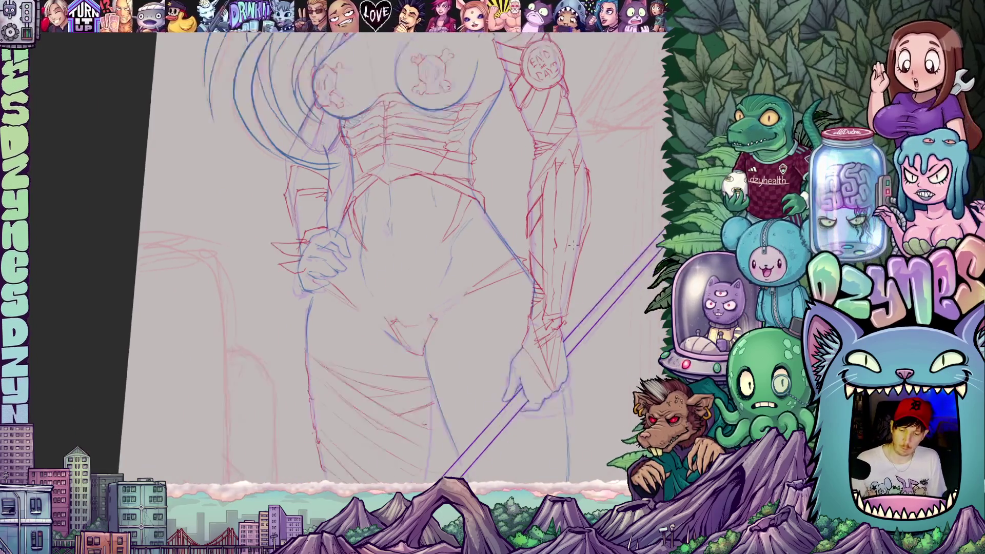
{"action": "scroll", "coordinate": [573, 247], "scroll_direction": "down", "scroll_amount": 5}
{"action": "scroll", "coordinate": [406, 277], "scroll_direction": "up", "scroll_amount": 5}
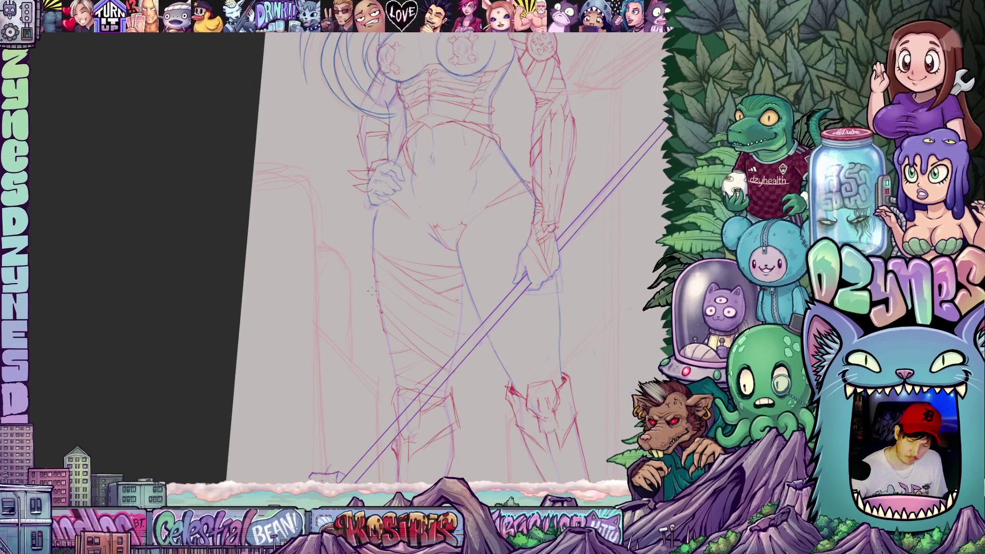
{"action": "left_click_drag", "start_coordinate": [378, 280], "coordinate": [380, 282]}
Step: Zoom out to the whole figure and rotate the view so the staff lies horizontal
{"action": "scroll", "coordinate": [613, 307], "scroll_direction": "down", "scroll_amount": 3}
{"action": "left_click_drag", "start_coordinate": [613, 306], "coordinate": [595, 310]}
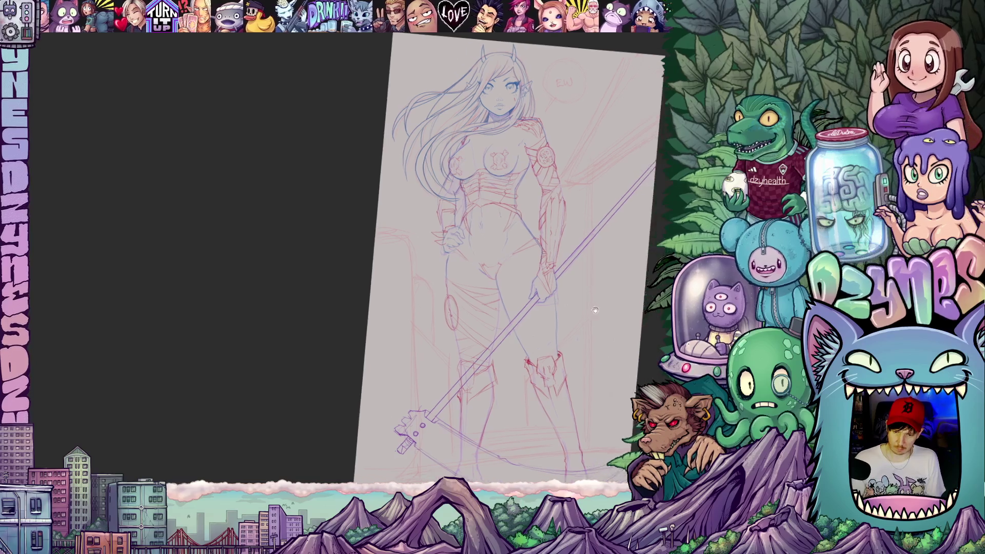
{"action": "scroll", "coordinate": [595, 310], "scroll_direction": "up", "scroll_amount": 4}
{"action": "left_click_drag", "start_coordinate": [476, 304], "coordinate": [332, 351]}
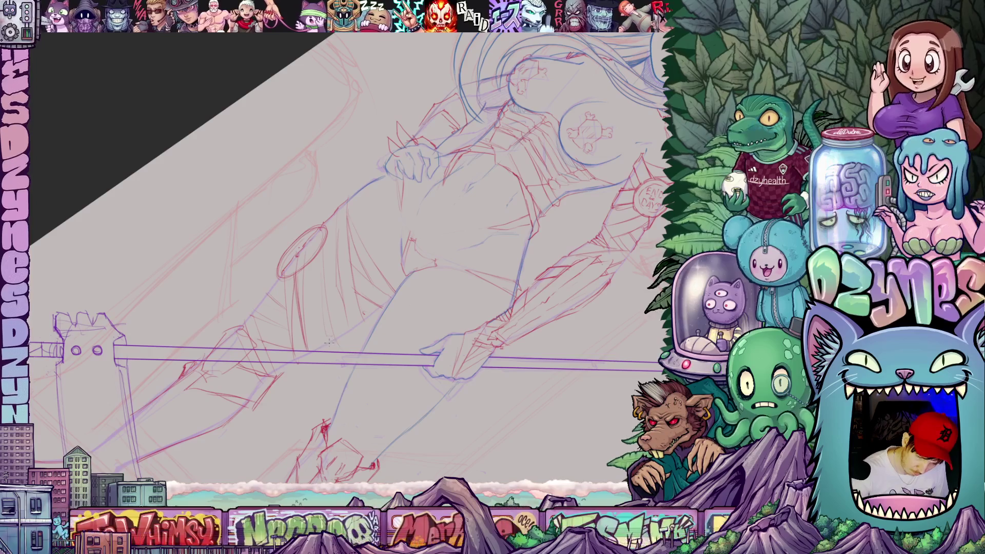
{"action": "left_click_drag", "start_coordinate": [322, 265], "coordinate": [315, 314]}
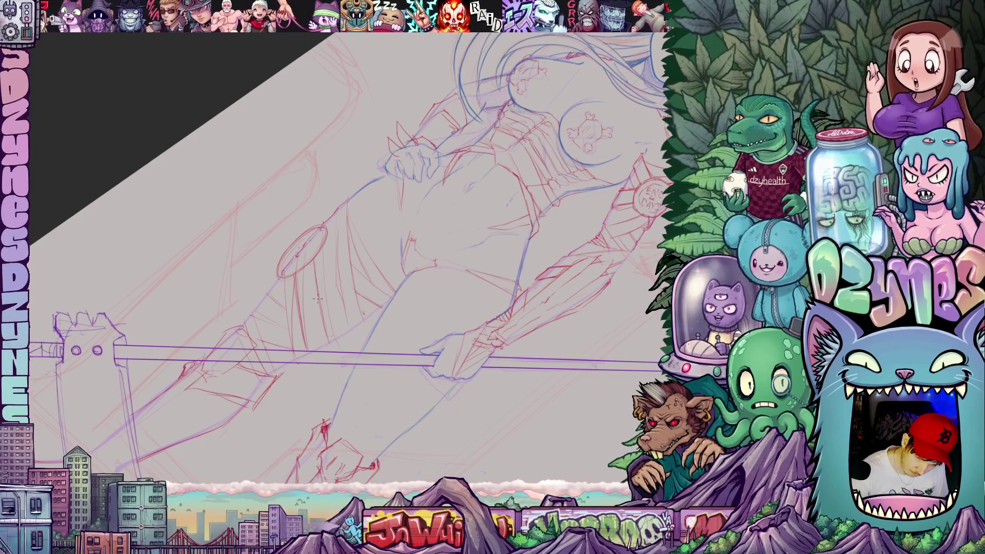
{"action": "mouse_move", "coordinate": [374, 355]}
{"action": "left_mouse_down"}
{"action": "mouse_move", "coordinate": [432, 326]}
{"action": "mouse_move", "coordinate": [469, 271]}
{"action": "mouse_move", "coordinate": [476, 228]}
{"action": "left_mouse_up"}
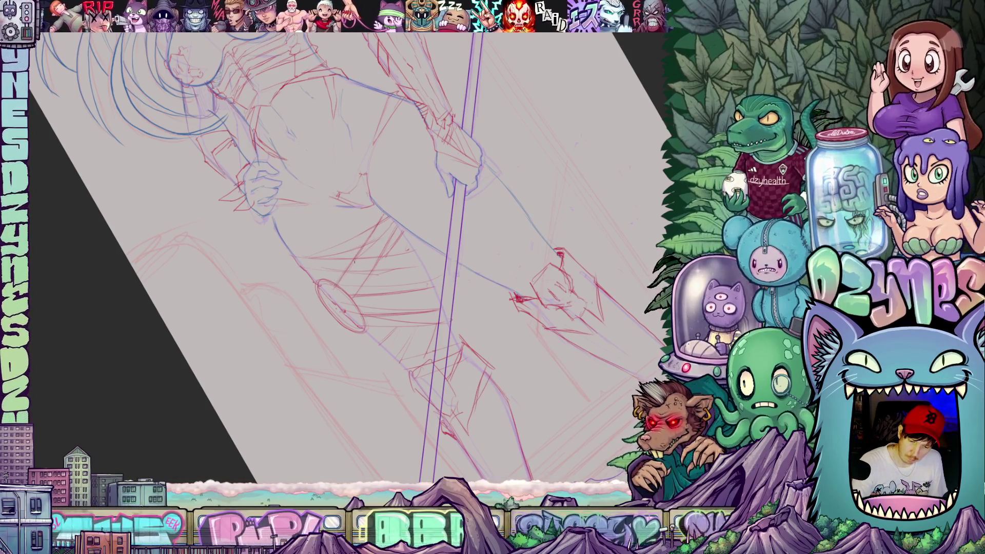
{"action": "mouse_move", "coordinate": [475, 229]}
{"action": "left_mouse_down"}
{"action": "mouse_move", "coordinate": [495, 277]}
{"action": "mouse_move", "coordinate": [500, 349]}
{"action": "mouse_move", "coordinate": [304, 312]}
{"action": "left_mouse_up"}
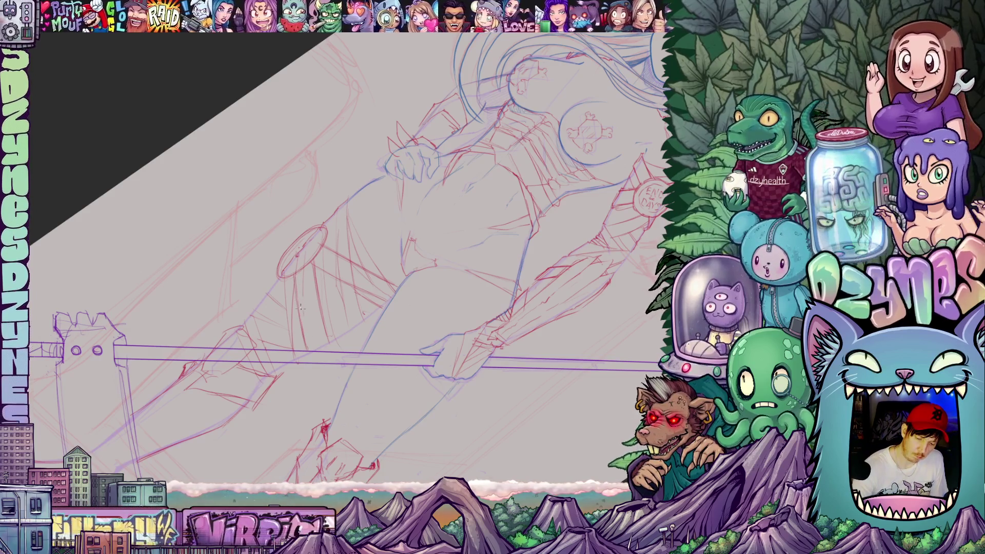
{"action": "left_click_drag", "start_coordinate": [310, 271], "coordinate": [360, 276]}
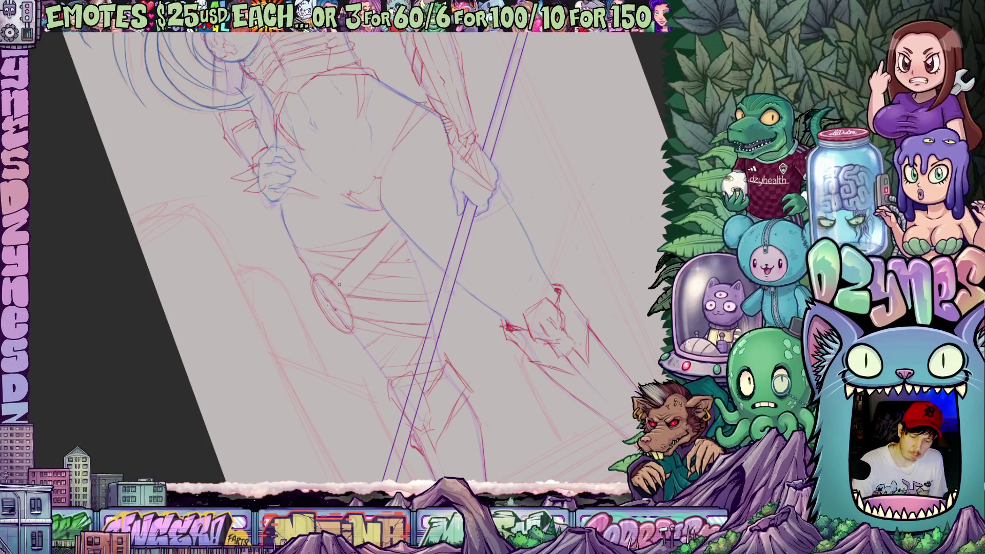
{"action": "left_click_drag", "start_coordinate": [328, 308], "coordinate": [309, 288]}
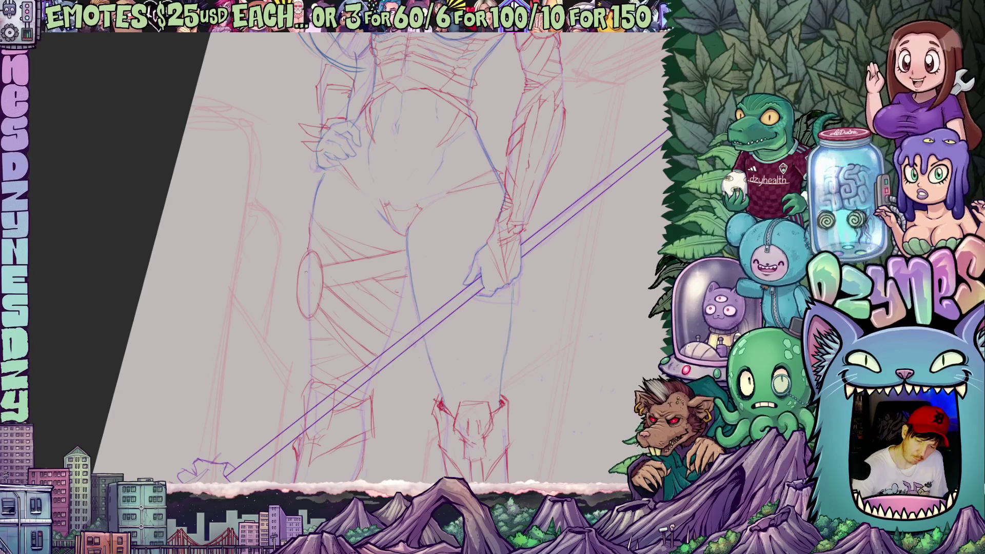
{"action": "scroll", "coordinate": [334, 285], "scroll_direction": "down", "scroll_amount": 5}
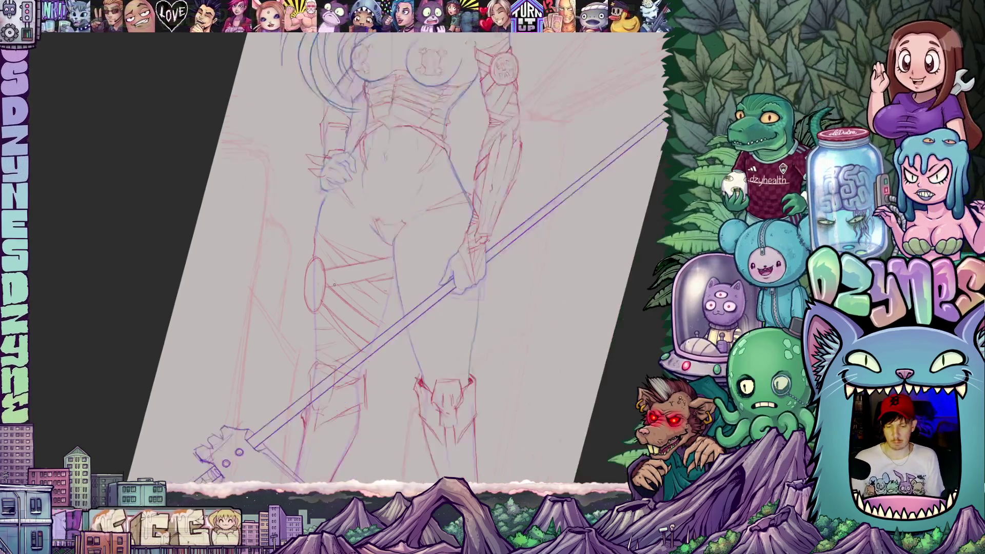
Step: Zoom in on the feet and sketch the tail's pointed tip beside the right-side ankle
{"action": "left_click_drag", "start_coordinate": [312, 308], "coordinate": [323, 279]}
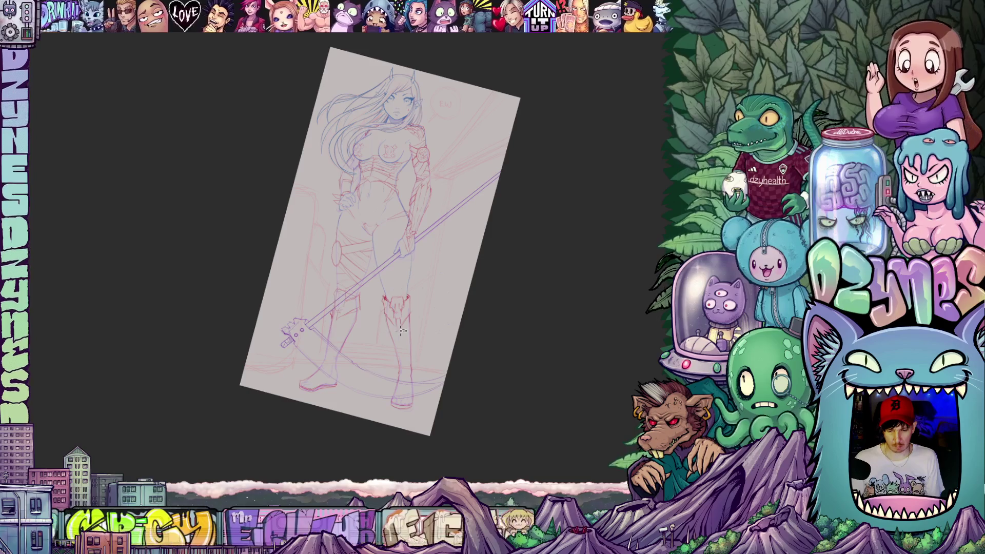
{"action": "left_click_drag", "start_coordinate": [403, 329], "coordinate": [411, 314]}
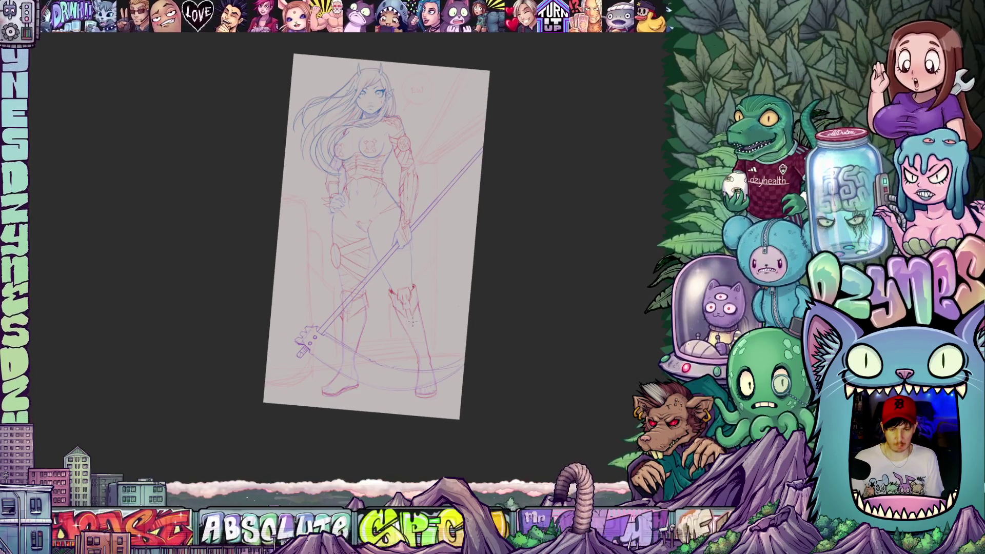
{"action": "scroll", "coordinate": [411, 346], "scroll_direction": "up", "scroll_amount": 6}
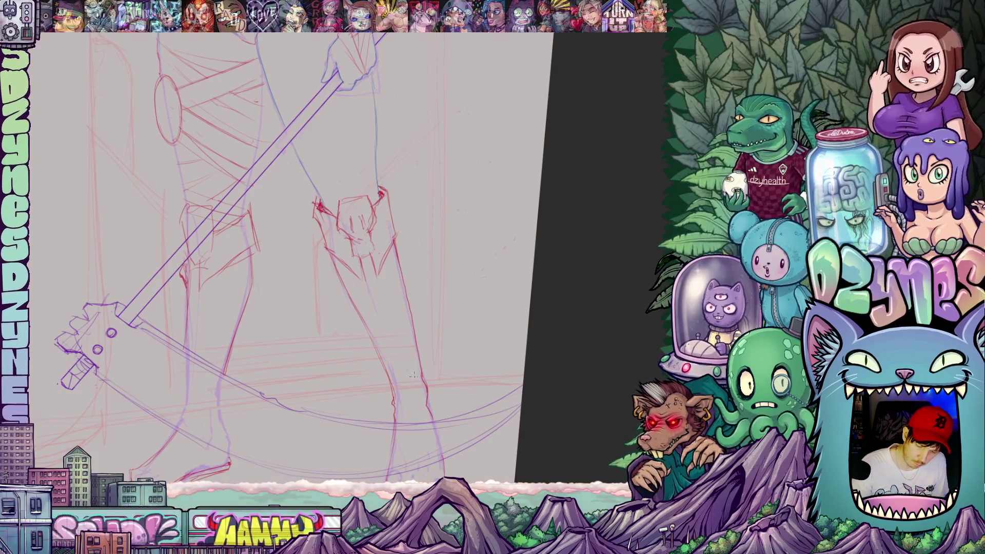
{"action": "left_click_drag", "start_coordinate": [414, 376], "coordinate": [408, 349]}
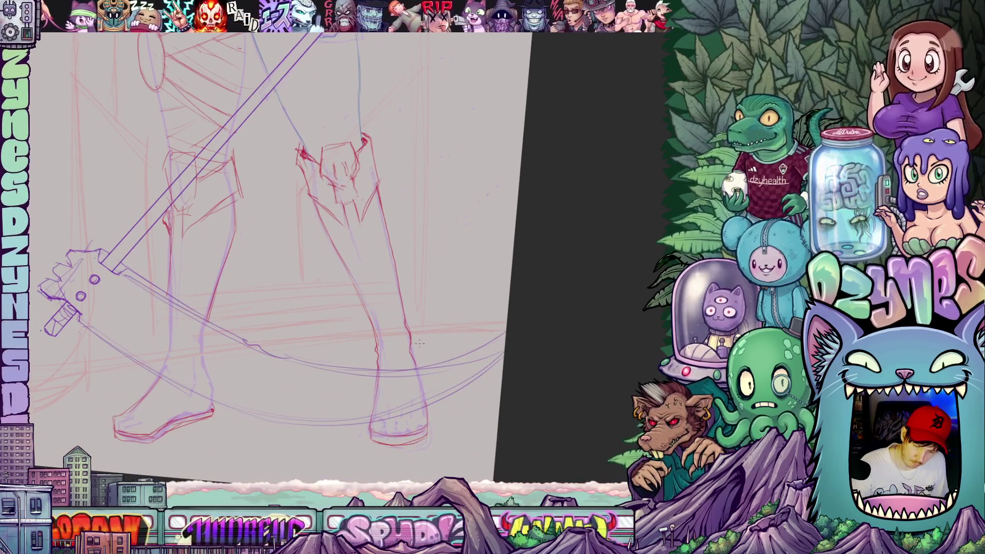
{"action": "mouse_move", "coordinate": [413, 344]}
{"action": "left_mouse_down"}
{"action": "mouse_move", "coordinate": [436, 319]}
{"action": "mouse_move", "coordinate": [420, 370]}
{"action": "left_mouse_up"}
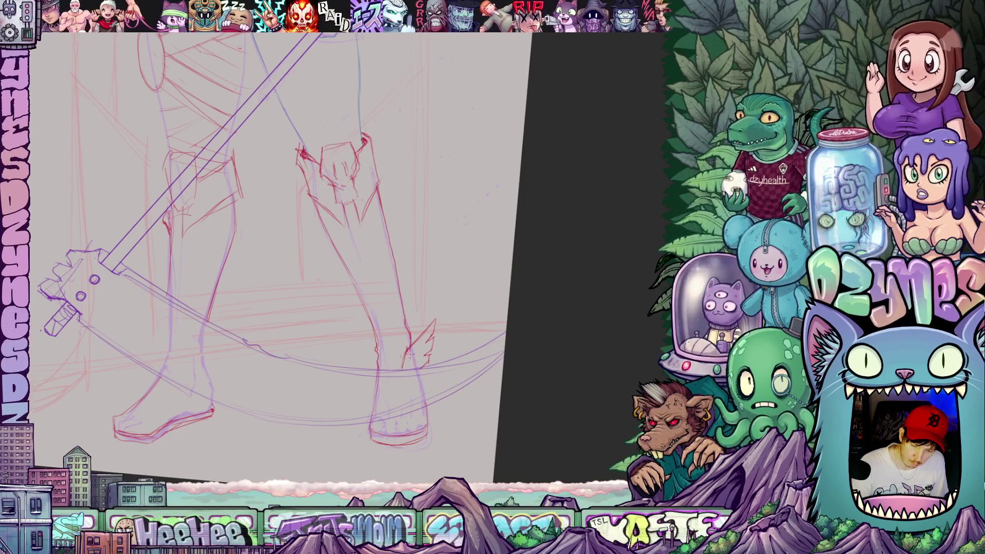
Step: Fit the whole figure in view and tilt it until the scythe lies nearly horizontal
{"action": "mouse_move", "coordinate": [390, 400]}
{"action": "left_mouse_down"}
{"action": "mouse_move", "coordinate": [478, 359]}
{"action": "mouse_move", "coordinate": [462, 344]}
{"action": "mouse_move", "coordinate": [477, 339]}
{"action": "left_mouse_up"}
{"action": "scroll", "coordinate": [476, 340], "scroll_direction": "down", "scroll_amount": 5}
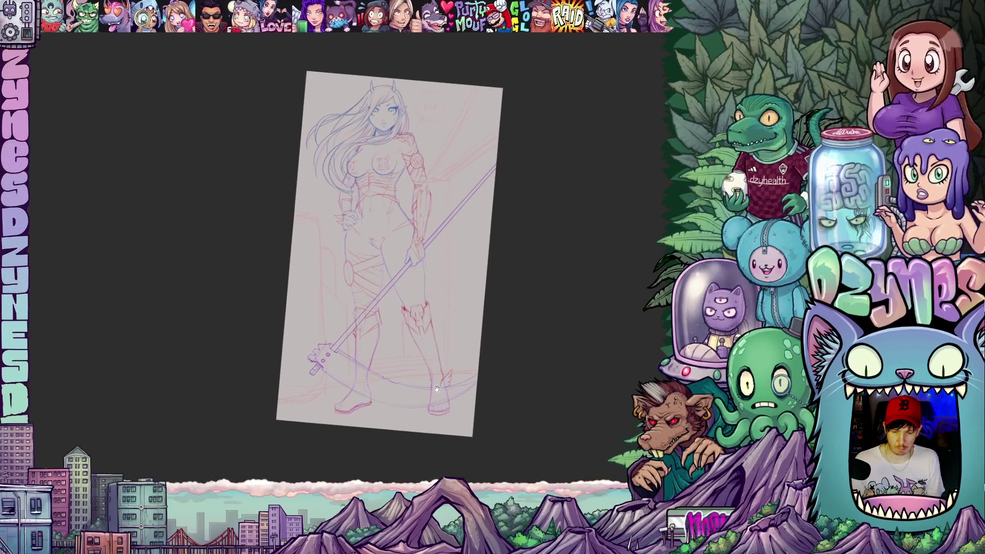
{"action": "scroll", "coordinate": [434, 362], "scroll_direction": "up", "scroll_amount": 3}
{"action": "left_click_drag", "start_coordinate": [432, 350], "coordinate": [464, 342]}
{"action": "scroll", "coordinate": [463, 343], "scroll_direction": "up", "scroll_amount": 2}
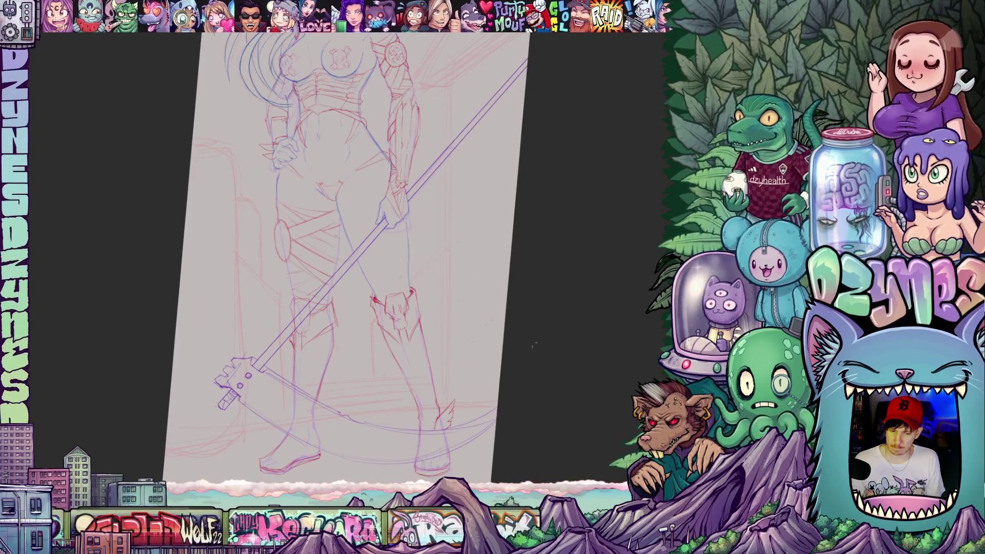
{"action": "scroll", "coordinate": [533, 345], "scroll_direction": "down", "scroll_amount": 1}
{"action": "left_click_drag", "start_coordinate": [515, 341], "coordinate": [508, 341]}
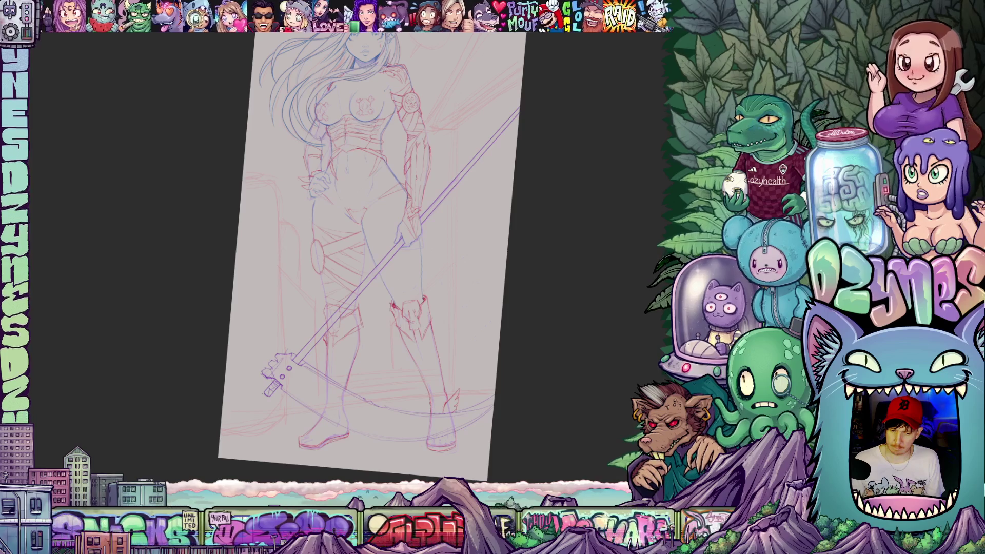
{"action": "scroll", "coordinate": [489, 317], "scroll_direction": "up", "scroll_amount": 2}
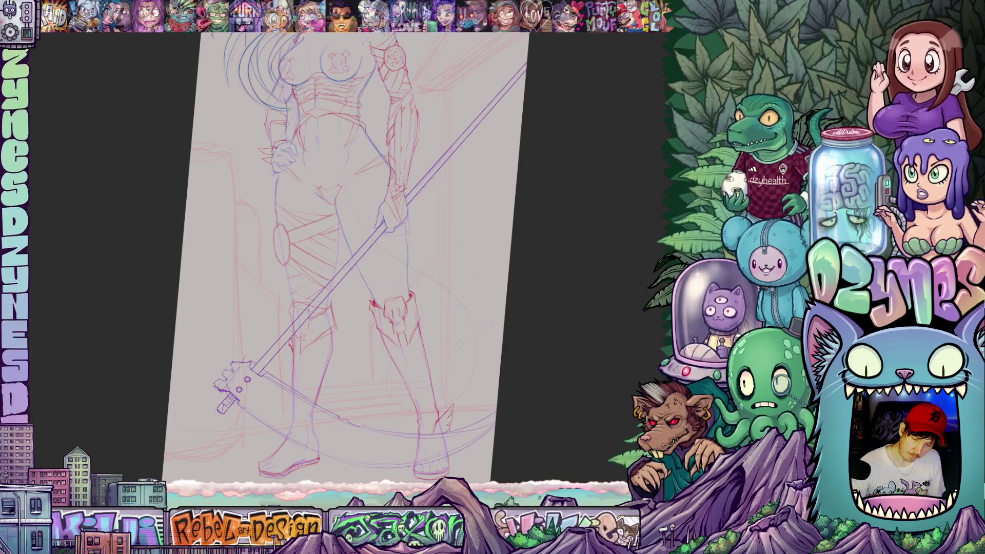
{"action": "left_click_drag", "start_coordinate": [572, 364], "coordinate": [592, 304]}
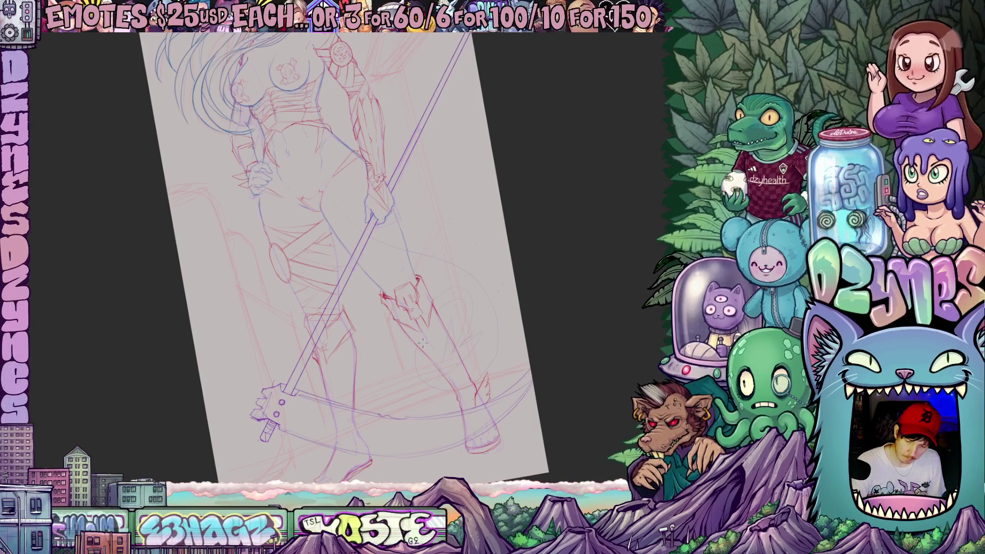
{"action": "mouse_move", "coordinate": [448, 397]}
{"action": "left_mouse_down"}
{"action": "mouse_move", "coordinate": [550, 374]}
{"action": "mouse_move", "coordinate": [494, 418]}
{"action": "mouse_move", "coordinate": [531, 440]}
{"action": "mouse_move", "coordinate": [494, 352]}
{"action": "left_mouse_up"}
{"action": "left_click_drag", "start_coordinate": [508, 304], "coordinate": [408, 307]}
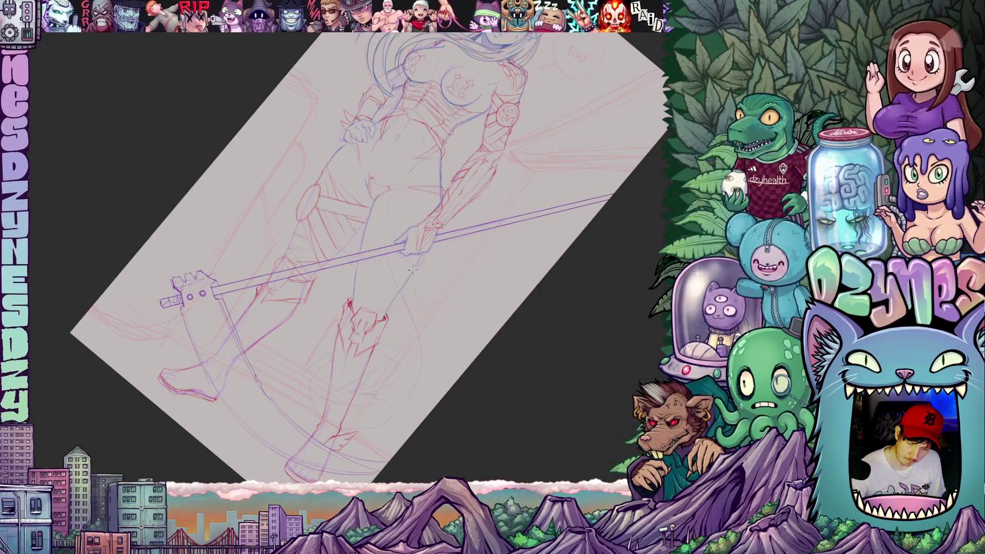
{"action": "mouse_move", "coordinate": [425, 375]}
{"action": "left_mouse_down"}
{"action": "mouse_move", "coordinate": [509, 341]}
{"action": "mouse_move", "coordinate": [534, 318]}
{"action": "mouse_move", "coordinate": [482, 330]}
{"action": "left_mouse_up"}
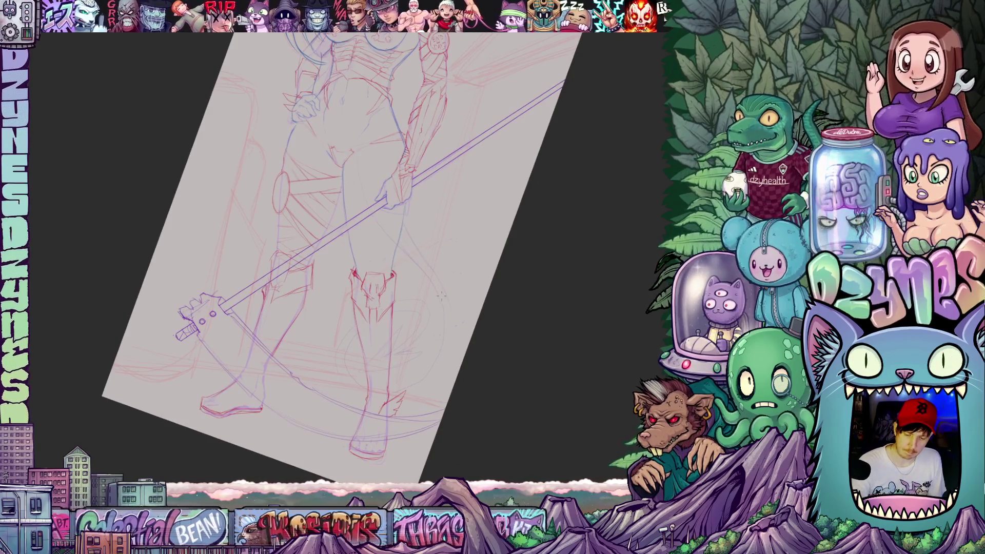
{"action": "mouse_move", "coordinate": [444, 356]}
{"action": "left_mouse_down"}
{"action": "mouse_move", "coordinate": [522, 341]}
{"action": "mouse_move", "coordinate": [531, 313]}
{"action": "left_mouse_up"}
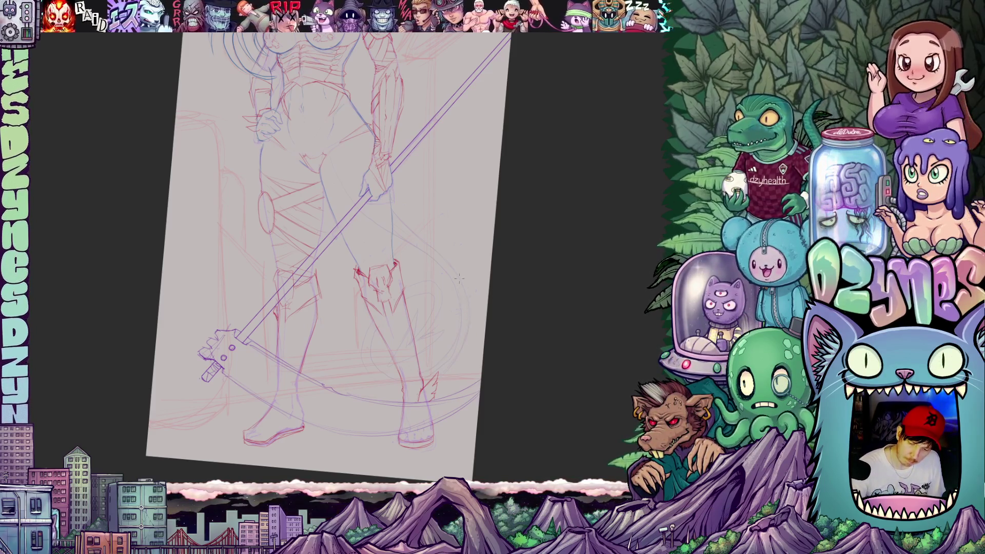
{"action": "left_click_drag", "start_coordinate": [527, 361], "coordinate": [328, 457]}
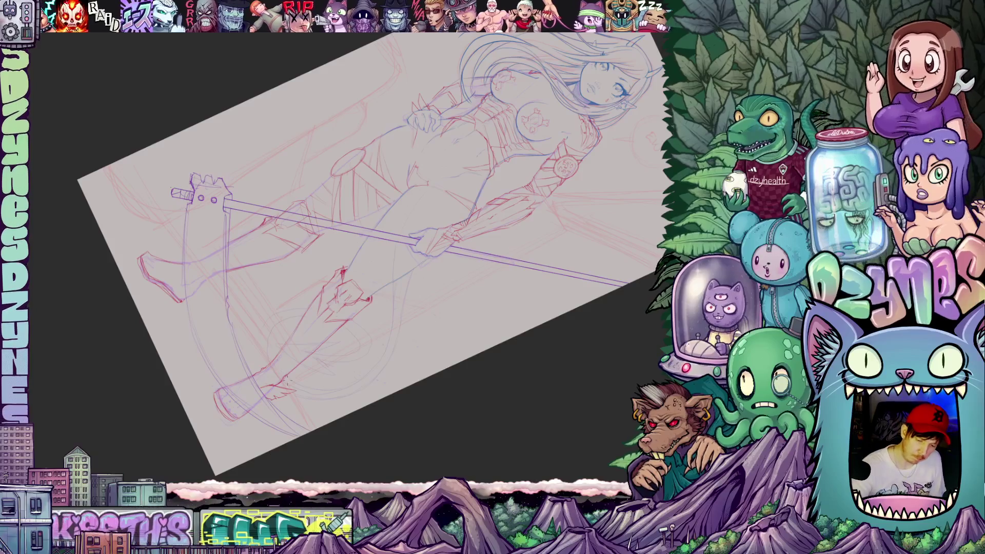
{"action": "left_click_drag", "start_coordinate": [510, 368], "coordinate": [400, 415]}
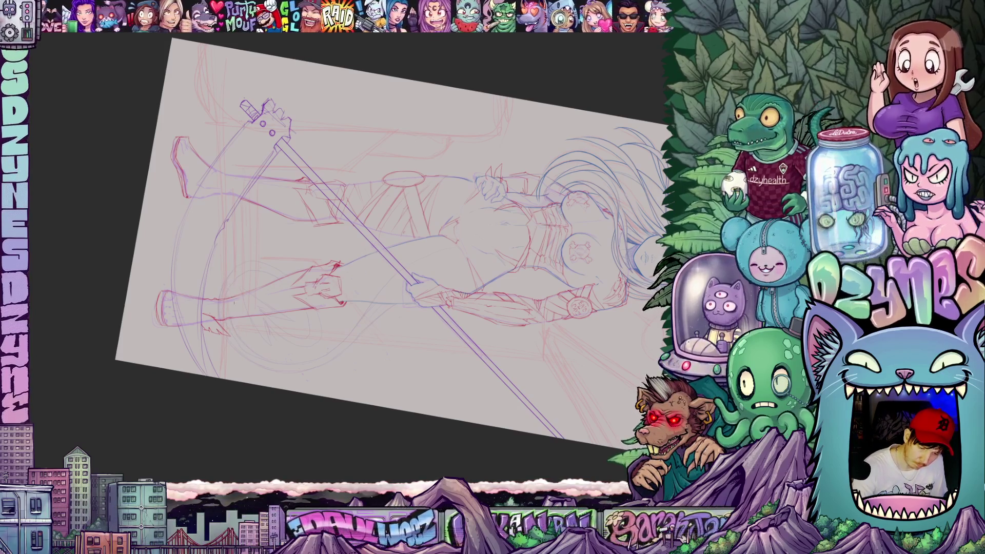
{"action": "mouse_move", "coordinate": [513, 359]}
{"action": "left_mouse_down"}
{"action": "mouse_move", "coordinate": [583, 205]}
{"action": "mouse_move", "coordinate": [528, 271]}
{"action": "mouse_move", "coordinate": [538, 334]}
{"action": "mouse_move", "coordinate": [538, 247]}
{"action": "left_mouse_up"}
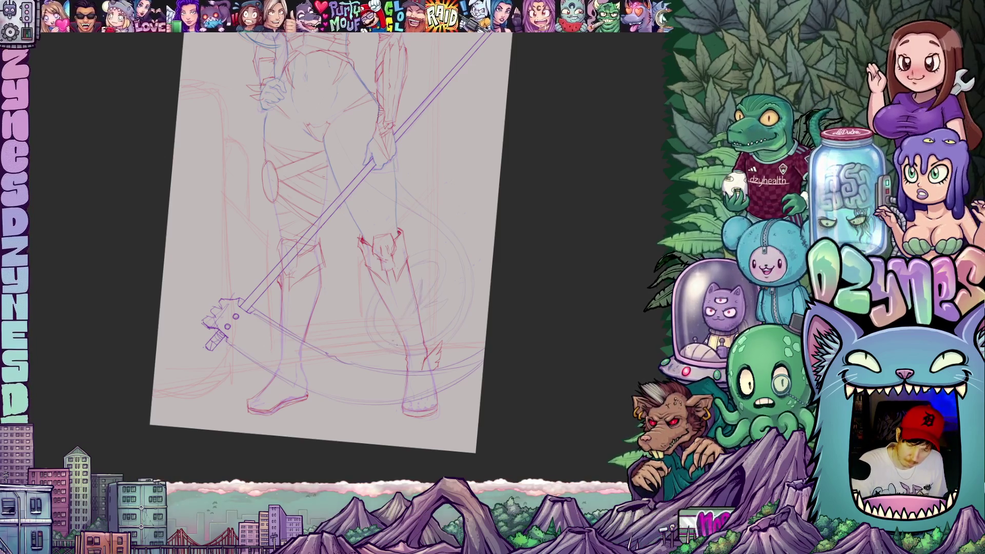
{"action": "left_click_drag", "start_coordinate": [494, 321], "coordinate": [465, 286]}
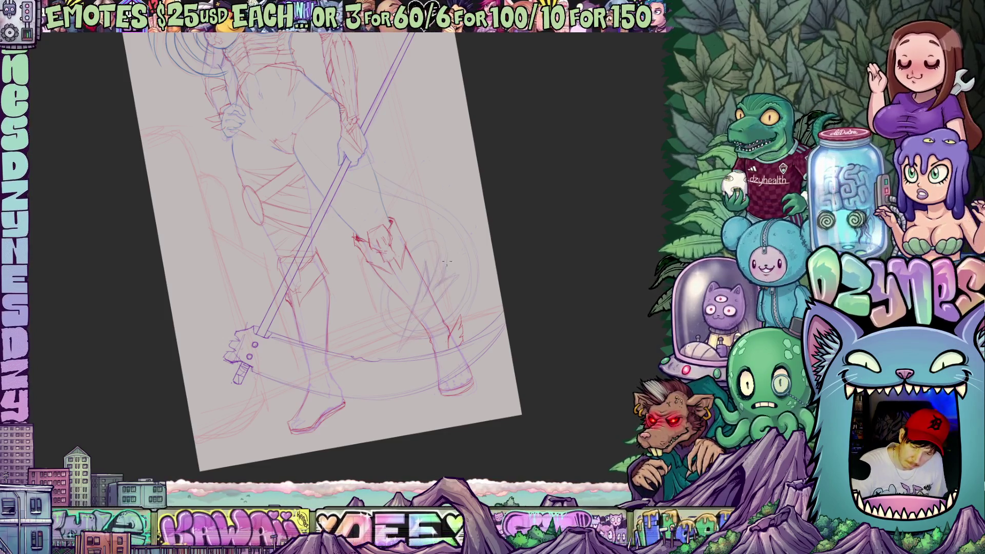
{"action": "scroll", "coordinate": [416, 253], "scroll_direction": "up", "scroll_amount": 1}
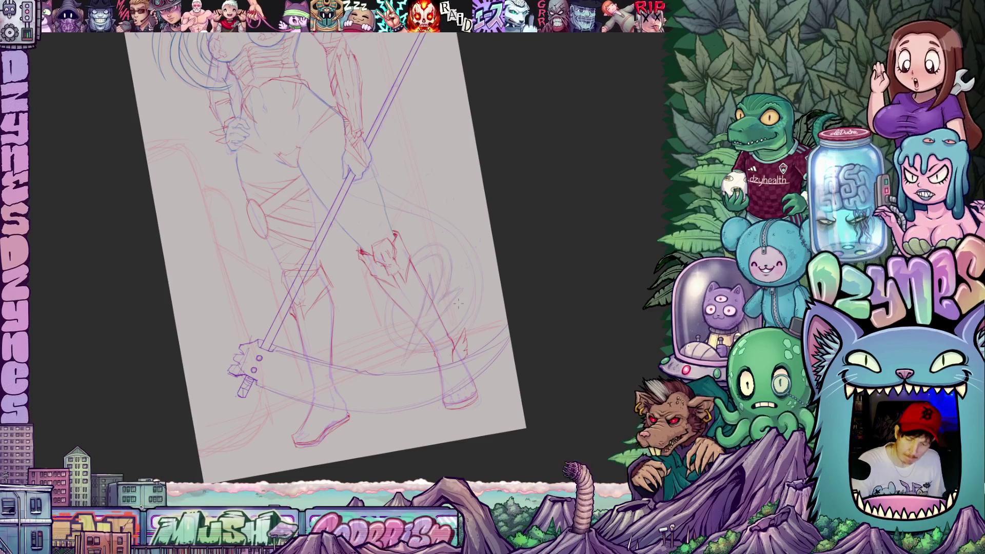
{"action": "scroll", "coordinate": [458, 304], "scroll_direction": "down", "scroll_amount": 3}
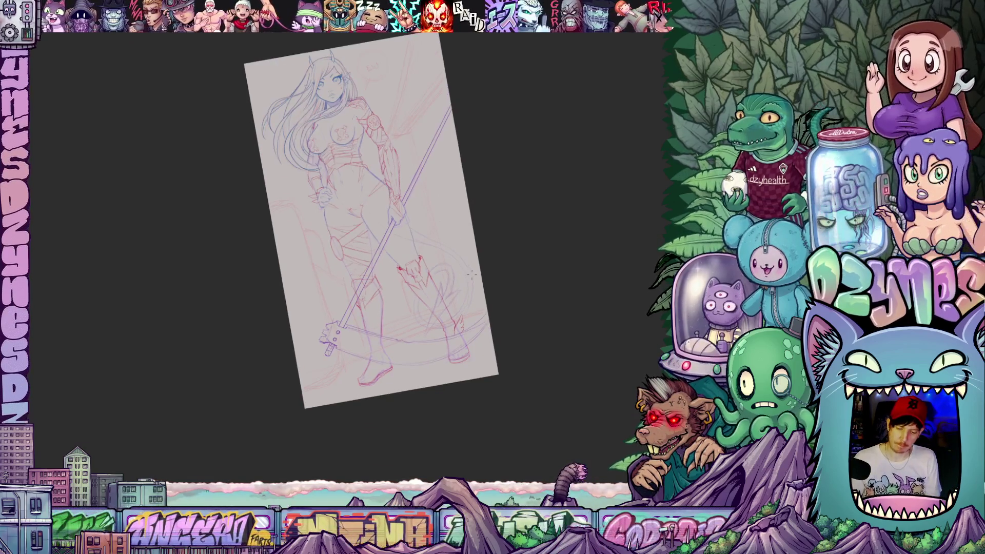
Step: Lasso the tail area beside the right leg and start Free Transform with Ctrl+T
{"action": "scroll", "coordinate": [467, 288], "scroll_direction": "up", "scroll_amount": 3}
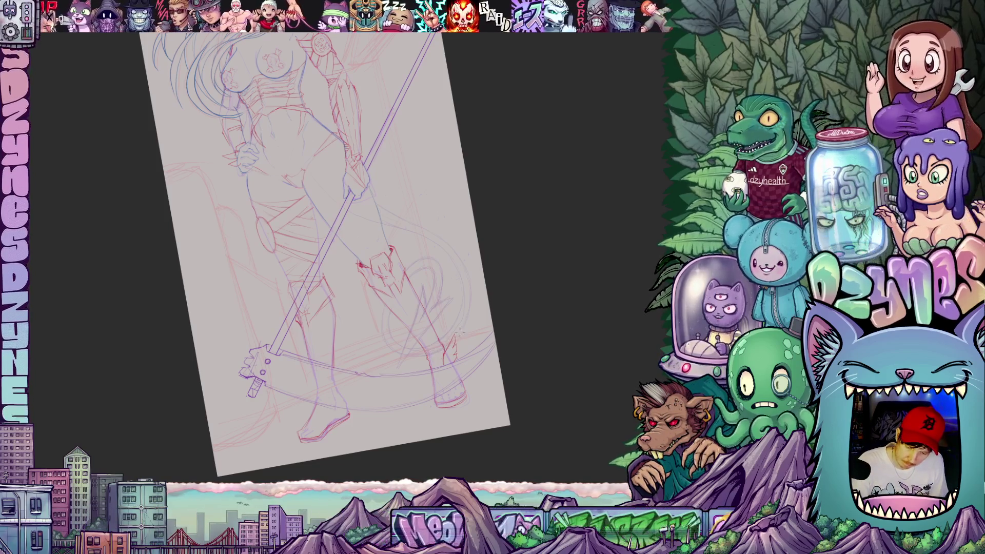
{"action": "mouse_move", "coordinate": [467, 313]}
{"action": "left_mouse_down"}
{"action": "mouse_move", "coordinate": [522, 387]}
{"action": "mouse_move", "coordinate": [496, 357]}
{"action": "left_mouse_up"}
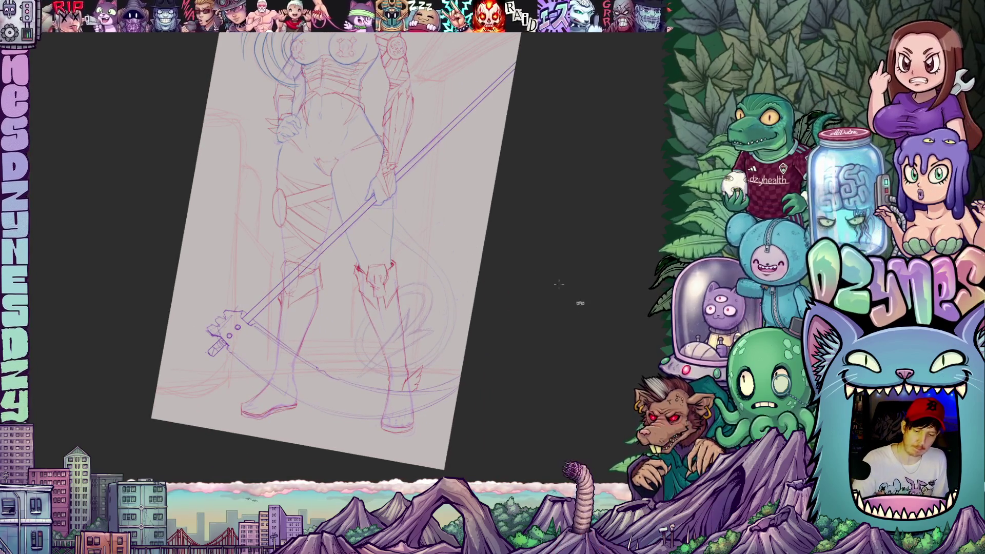
{"action": "left_click_drag", "start_coordinate": [579, 302], "coordinate": [589, 279]}
{"action": "mouse_move", "coordinate": [362, 373]}
{"action": "left_mouse_down"}
{"action": "mouse_move", "coordinate": [413, 376]}
{"action": "mouse_move", "coordinate": [454, 237]}
{"action": "mouse_move", "coordinate": [398, 202]}
{"action": "left_mouse_up"}
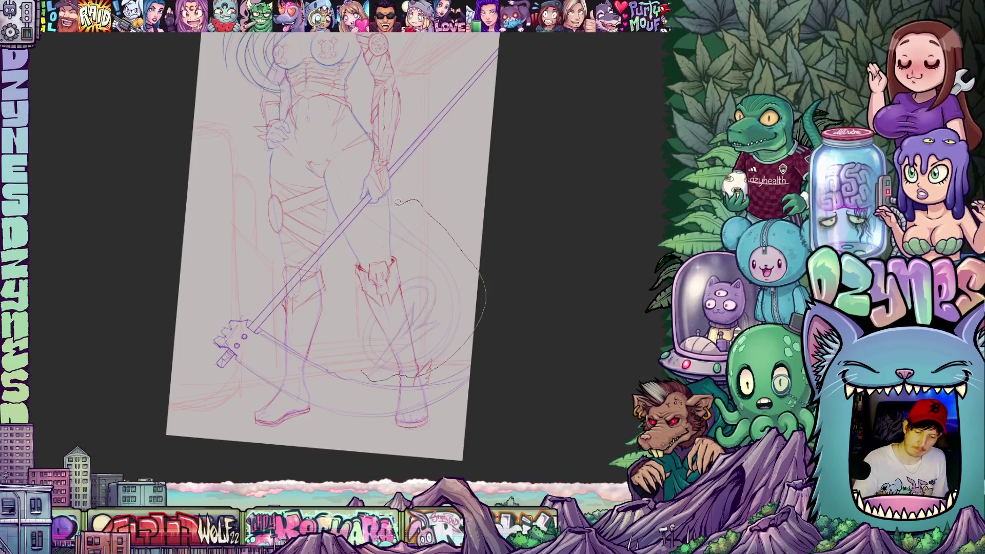
{"action": "left_click_drag", "start_coordinate": [349, 328], "coordinate": [362, 373]}
{"action": "key", "text": "ctrl+t"}
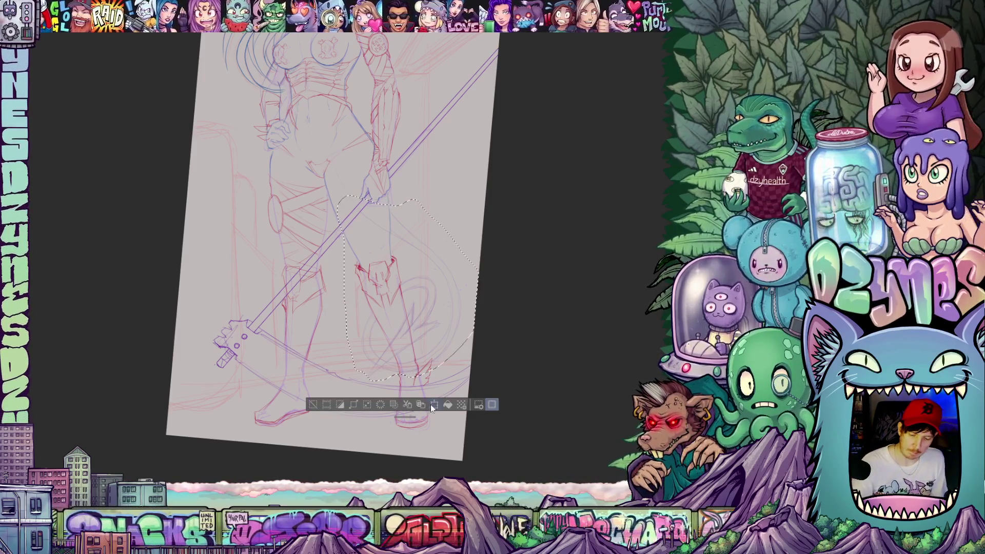
Step: Nudge the tail up and slightly left, confirm, and deselect with Ctrl+D
{"action": "left_click_drag", "start_coordinate": [446, 335], "coordinate": [446, 332]}
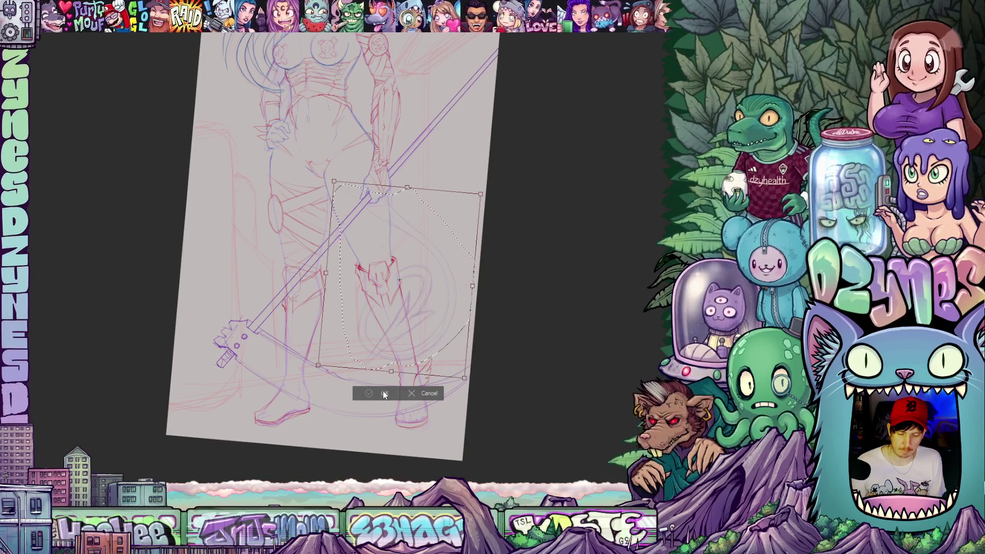
{"action": "left_click", "coordinate": [384, 393]}
{"action": "scroll", "coordinate": [545, 297], "scroll_direction": "up", "scroll_amount": 2}
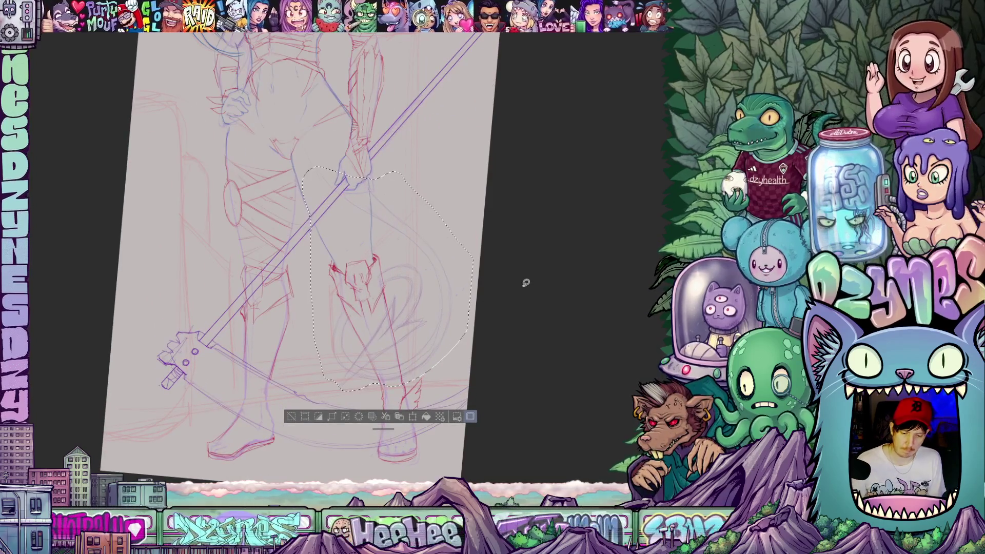
{"action": "key", "text": "ctrl+d"}
Step: Rotate the view upright to see the whole figure
{"action": "left_click_drag", "start_coordinate": [545, 314], "coordinate": [455, 418]}
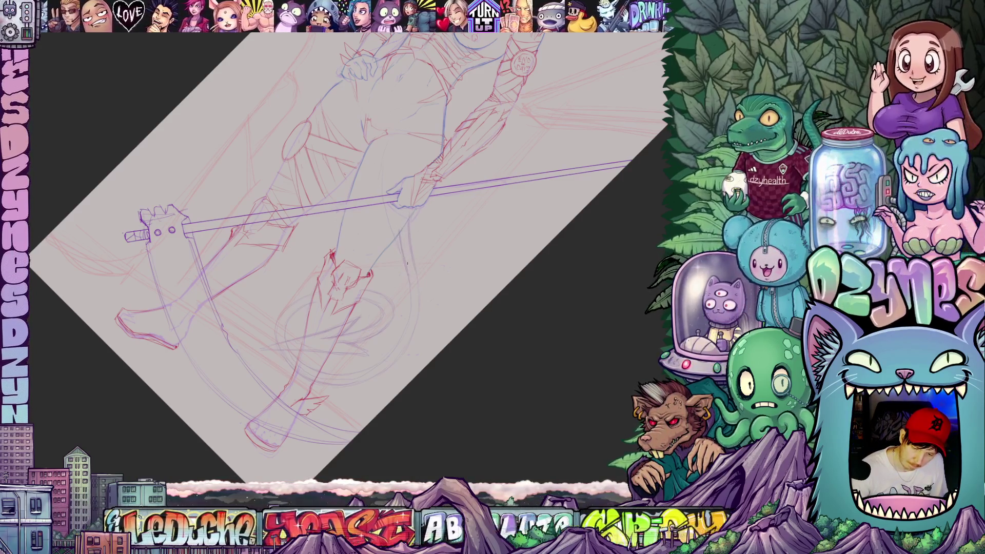
{"action": "left_click_drag", "start_coordinate": [444, 275], "coordinate": [570, 227]}
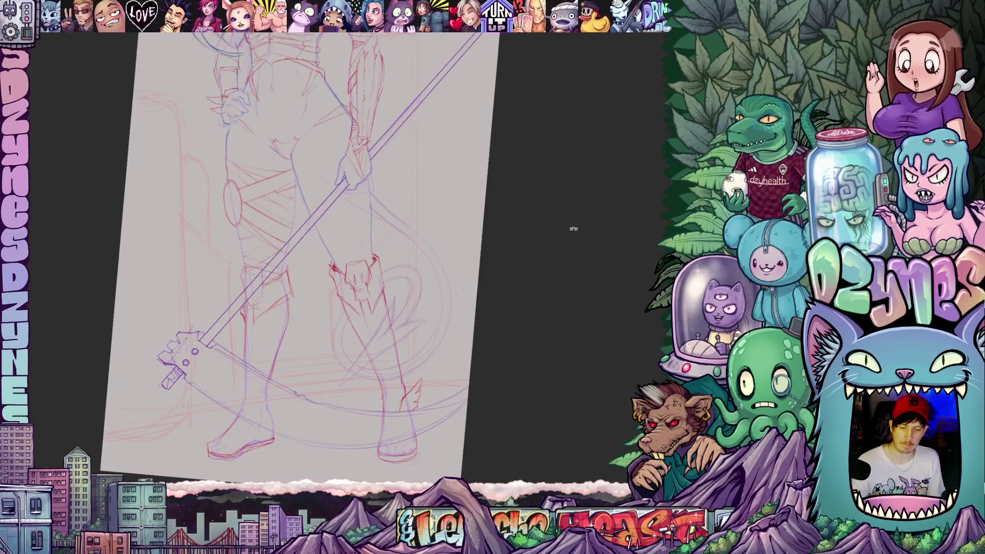
{"action": "scroll", "coordinate": [548, 250], "scroll_direction": "down", "scroll_amount": 2}
{"action": "scroll", "coordinate": [548, 250], "scroll_direction": "down", "scroll_amount": 1}
{"action": "left_click_drag", "start_coordinate": [514, 281], "coordinate": [552, 318]}
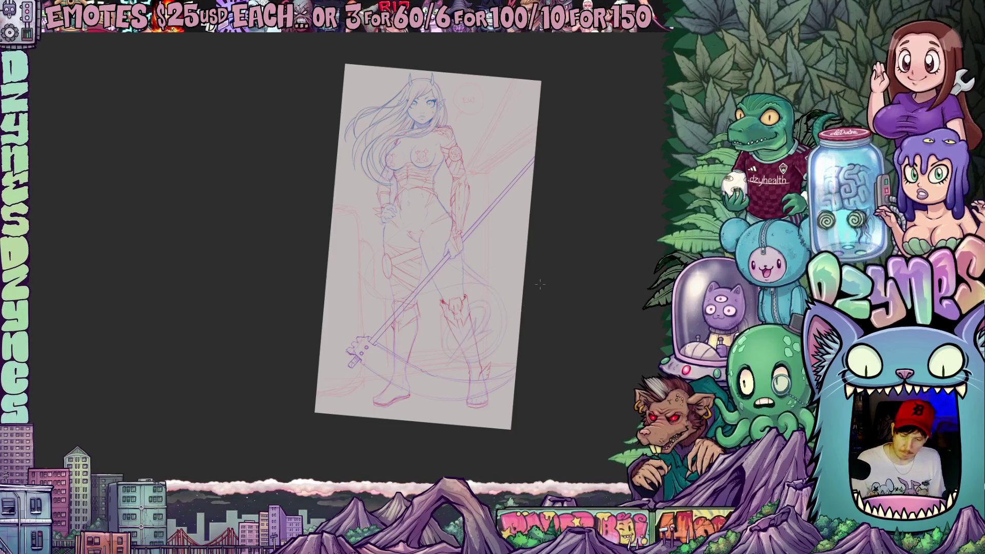
{"action": "scroll", "coordinate": [385, 277], "scroll_direction": "up", "scroll_amount": 2}
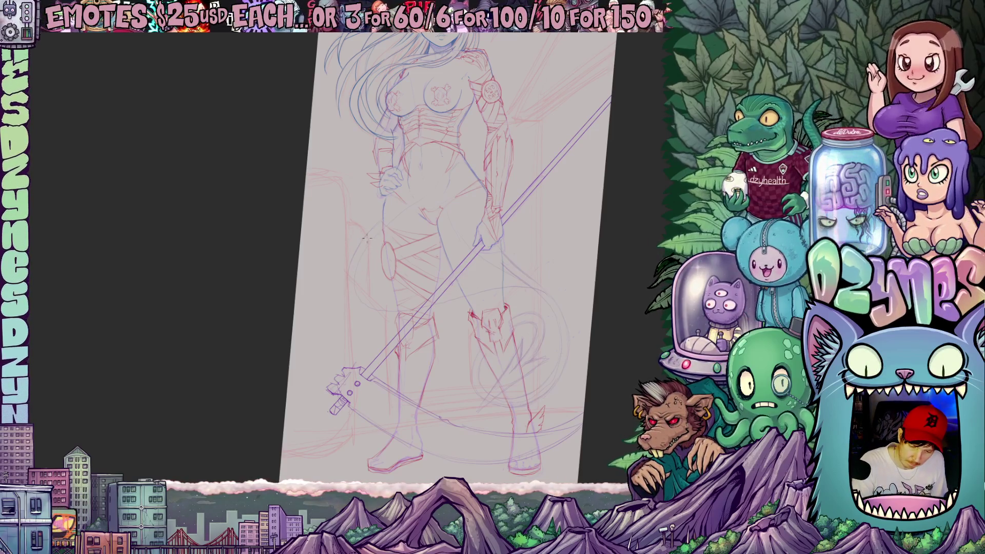
{"action": "left_click_drag", "start_coordinate": [375, 239], "coordinate": [393, 316]}
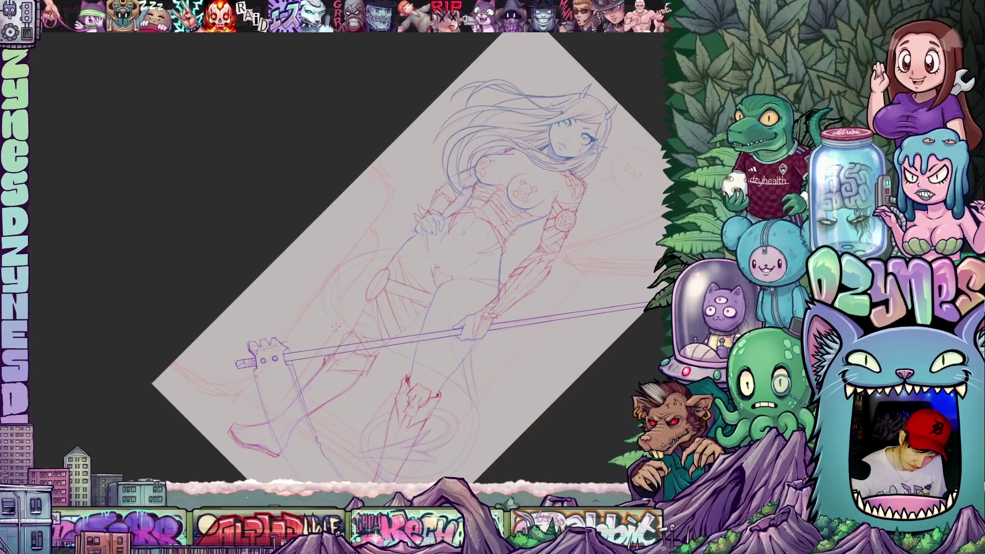
{"action": "mouse_move", "coordinate": [354, 270]}
{"action": "left_mouse_down"}
{"action": "mouse_move", "coordinate": [503, 169]}
{"action": "mouse_move", "coordinate": [593, 158]}
{"action": "mouse_move", "coordinate": [454, 262]}
{"action": "left_mouse_up"}
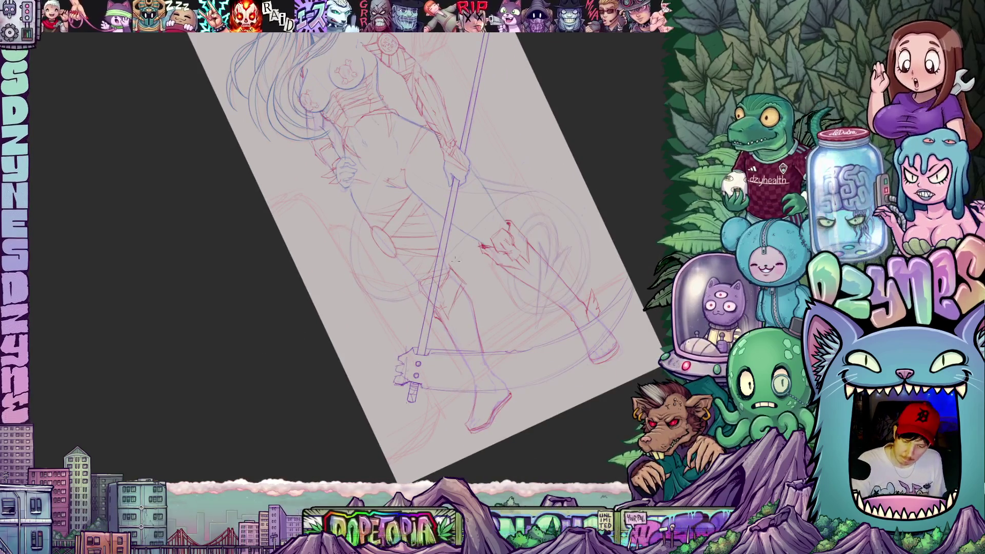
{"action": "mouse_move", "coordinate": [585, 208]}
{"action": "left_mouse_down"}
{"action": "mouse_move", "coordinate": [564, 153]}
{"action": "mouse_move", "coordinate": [521, 219]}
{"action": "left_mouse_up"}
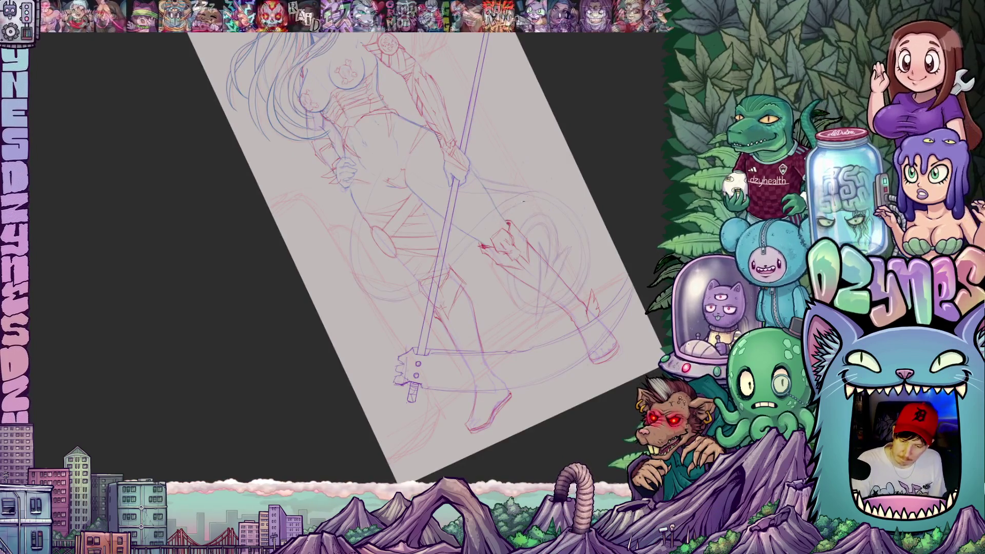
{"action": "mouse_move", "coordinate": [531, 202]}
{"action": "left_mouse_down"}
{"action": "mouse_move", "coordinate": [533, 249]}
{"action": "mouse_move", "coordinate": [515, 313]}
{"action": "mouse_move", "coordinate": [425, 336]}
{"action": "left_mouse_up"}
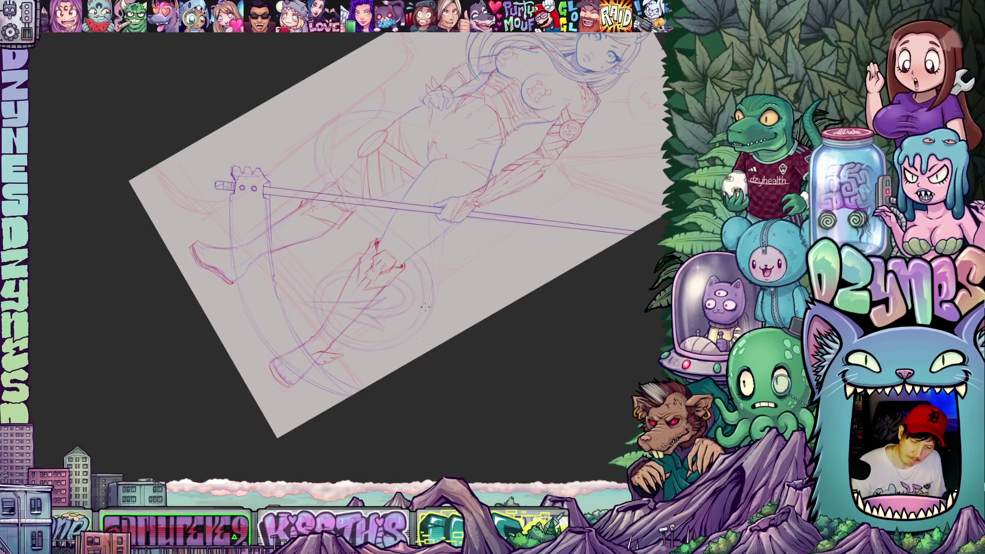
{"action": "mouse_move", "coordinate": [438, 282]}
{"action": "left_mouse_down"}
{"action": "mouse_move", "coordinate": [556, 211]}
{"action": "mouse_move", "coordinate": [554, 229]}
{"action": "left_mouse_up"}
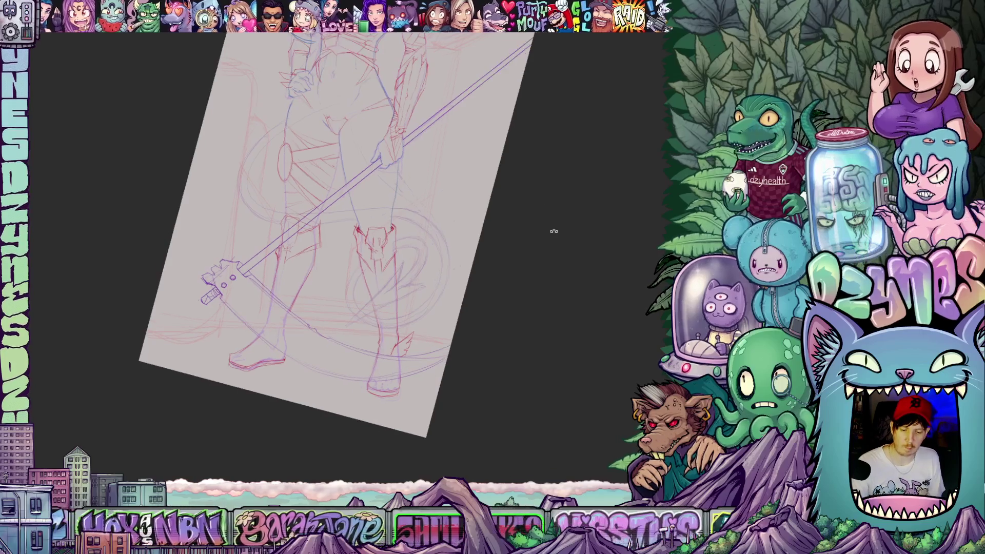
{"action": "key", "text": "ctrl+0"}
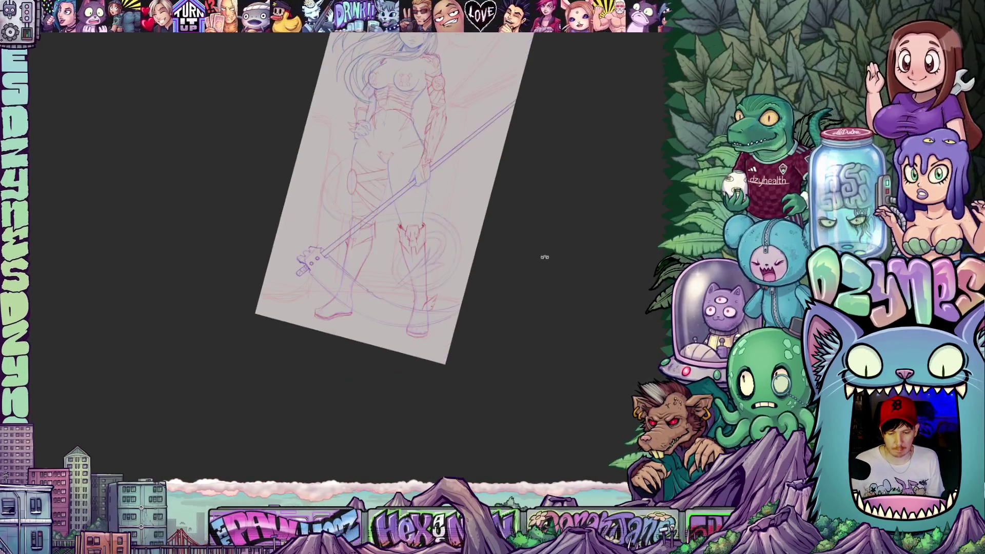
Step: Centre the canvas in the window and save the drawing with Ctrl+S
{"action": "left_click_drag", "start_coordinate": [528, 185], "coordinate": [548, 220]}
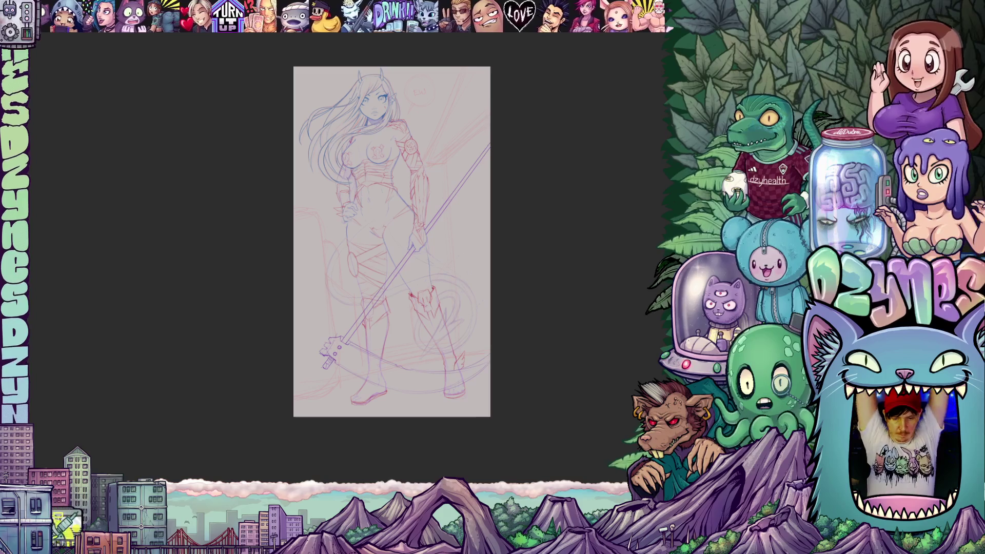
{"action": "key", "text": "ctrl+s"}
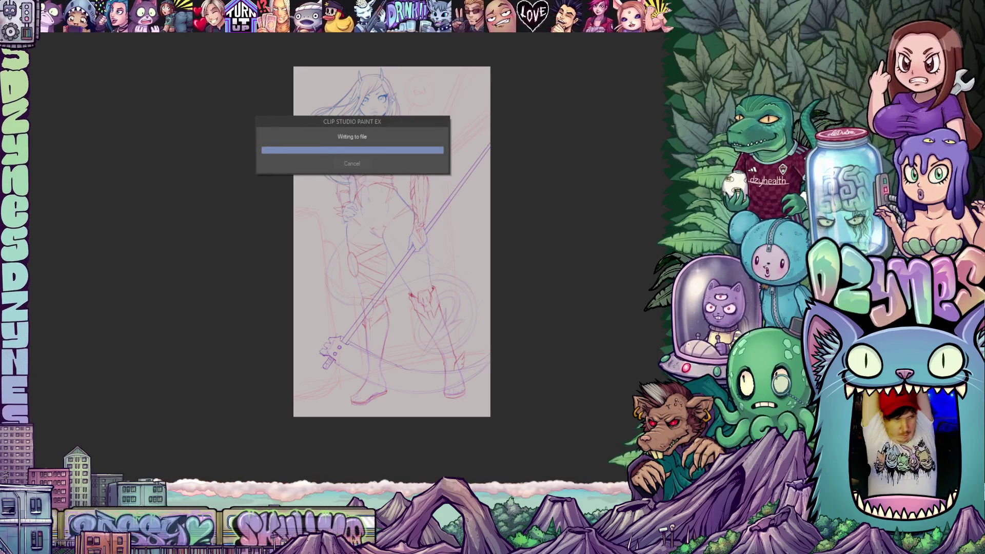
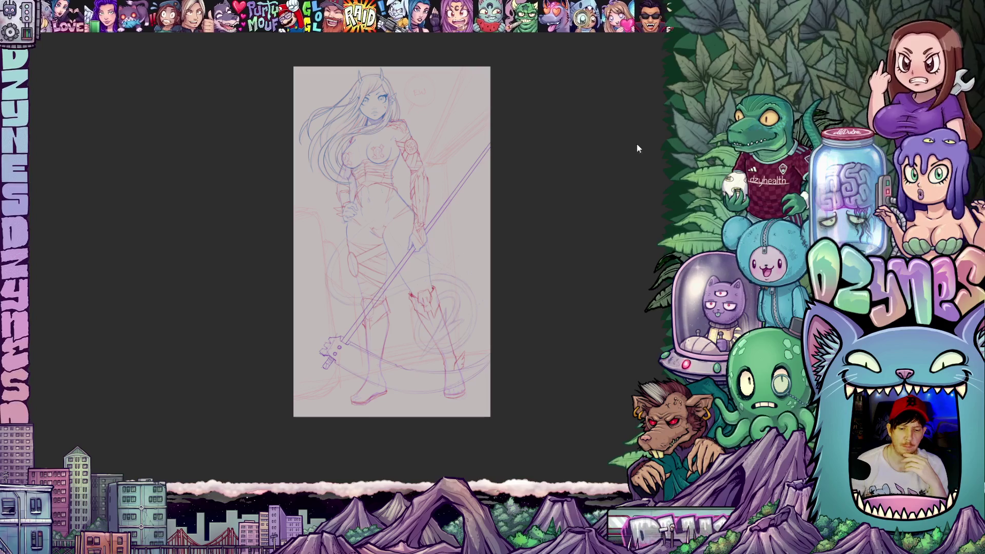
Step: Zoom in on the lower half of the sketch: the legs, tail and scythe head
{"action": "scroll", "coordinate": [437, 294], "scroll_direction": "up", "scroll_amount": 3}
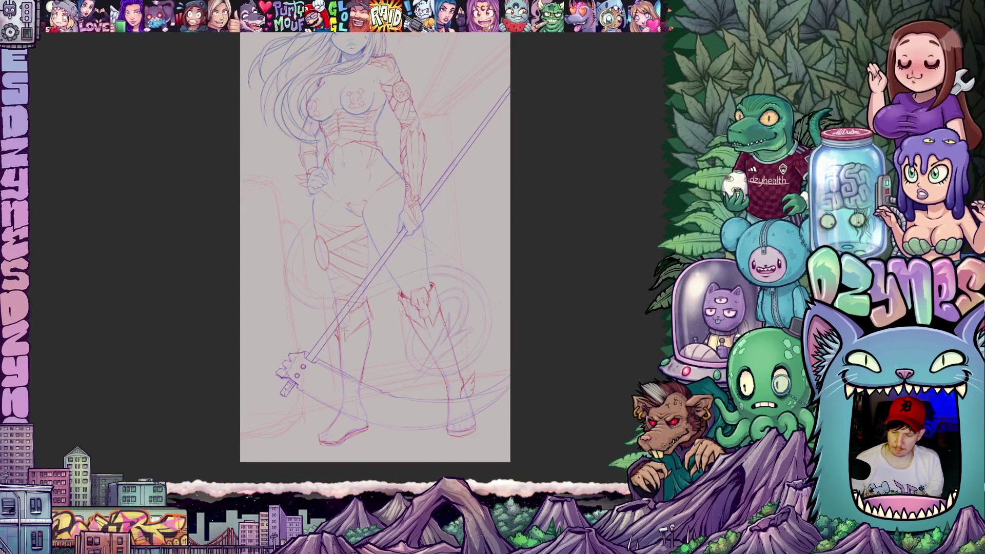
{"action": "scroll", "coordinate": [262, 273], "scroll_direction": "up", "scroll_amount": 5}
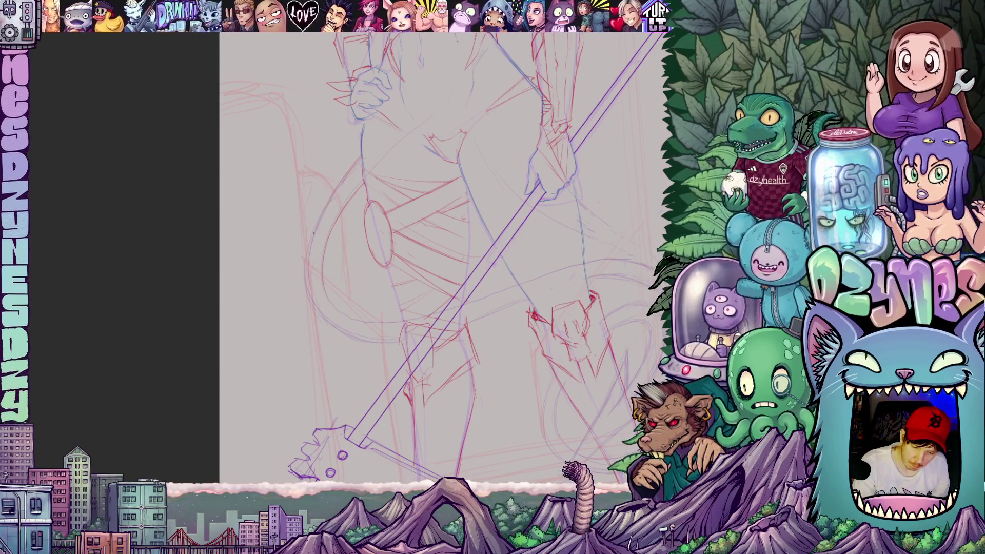
Step: Rotate the canvas until the scythe staff is nearly vertical, then add a short stroke to the lower-body sketch
{"action": "left_click_drag", "start_coordinate": [382, 316], "coordinate": [506, 408]}
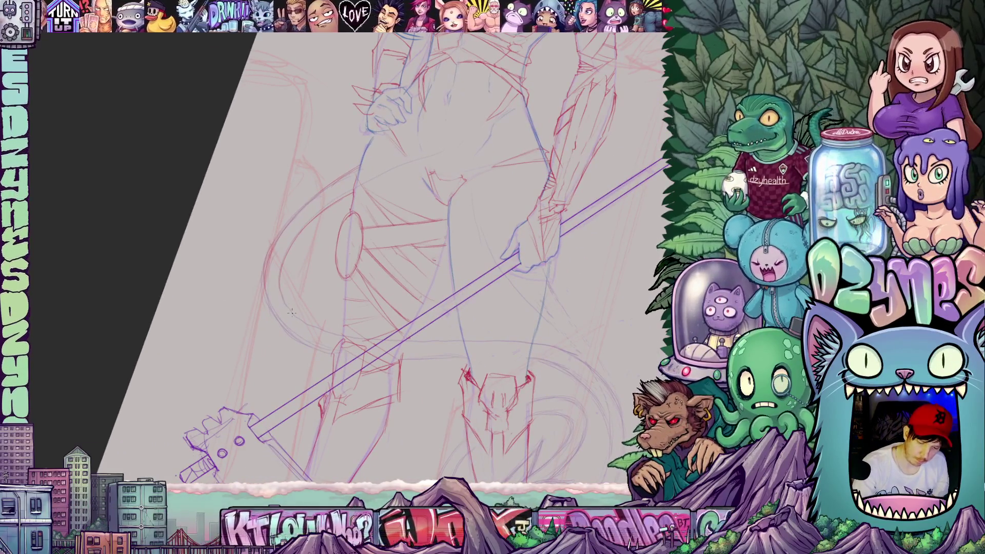
{"action": "left_click_drag", "start_coordinate": [321, 262], "coordinate": [470, 363]}
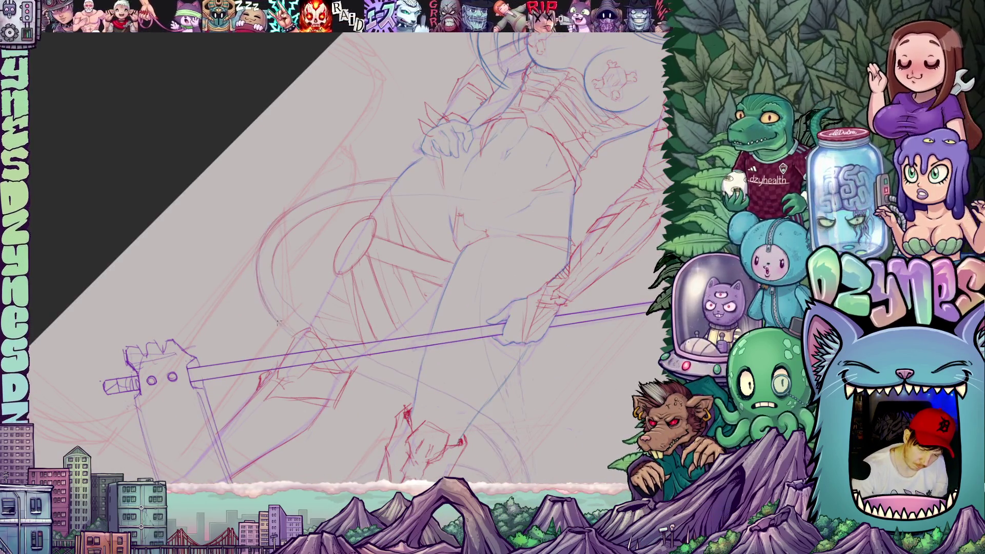
{"action": "left_click_drag", "start_coordinate": [506, 326], "coordinate": [304, 294]}
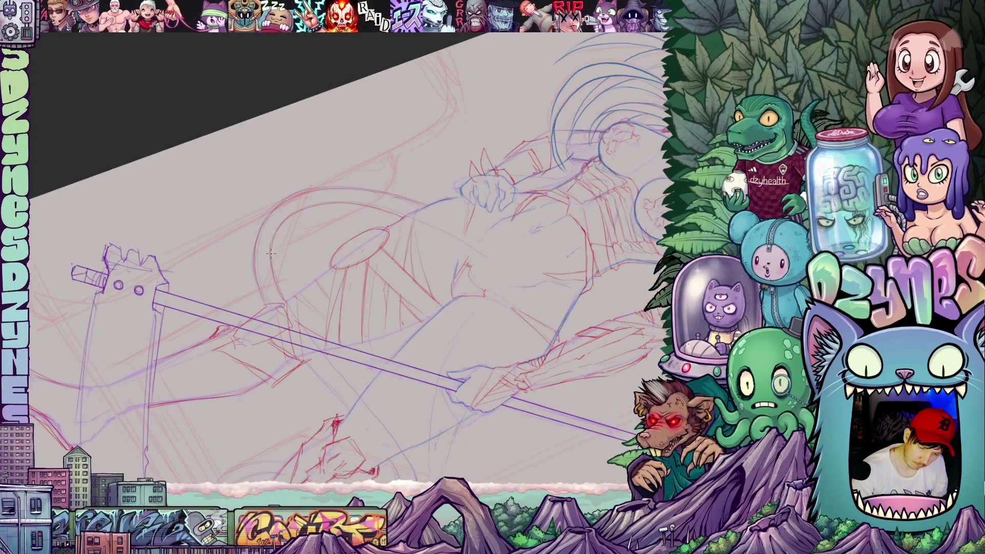
{"action": "mouse_move", "coordinate": [396, 296]}
{"action": "left_mouse_down"}
{"action": "mouse_move", "coordinate": [426, 266]}
{"action": "mouse_move", "coordinate": [486, 297]}
{"action": "mouse_move", "coordinate": [426, 340]}
{"action": "left_mouse_up"}
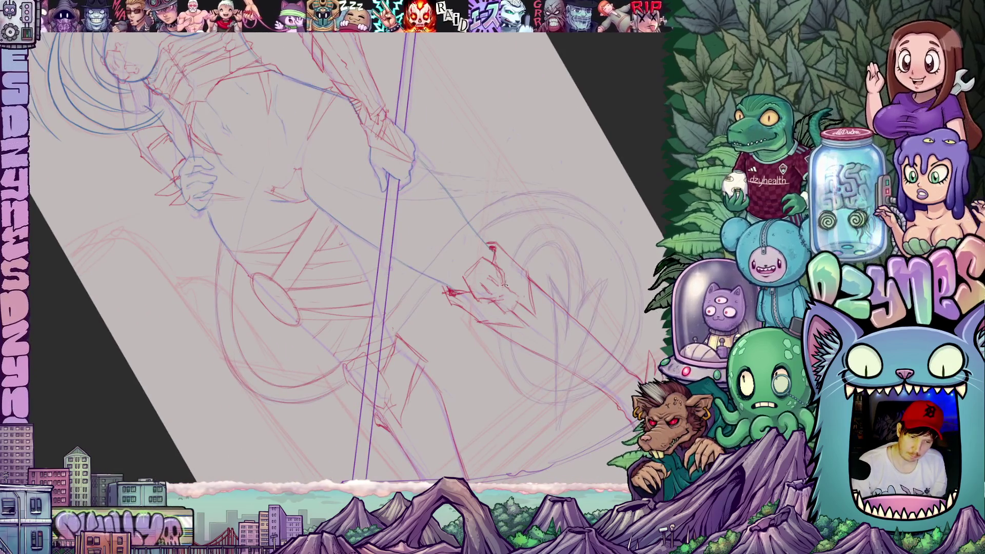
{"action": "key", "text": "asciicircum"}
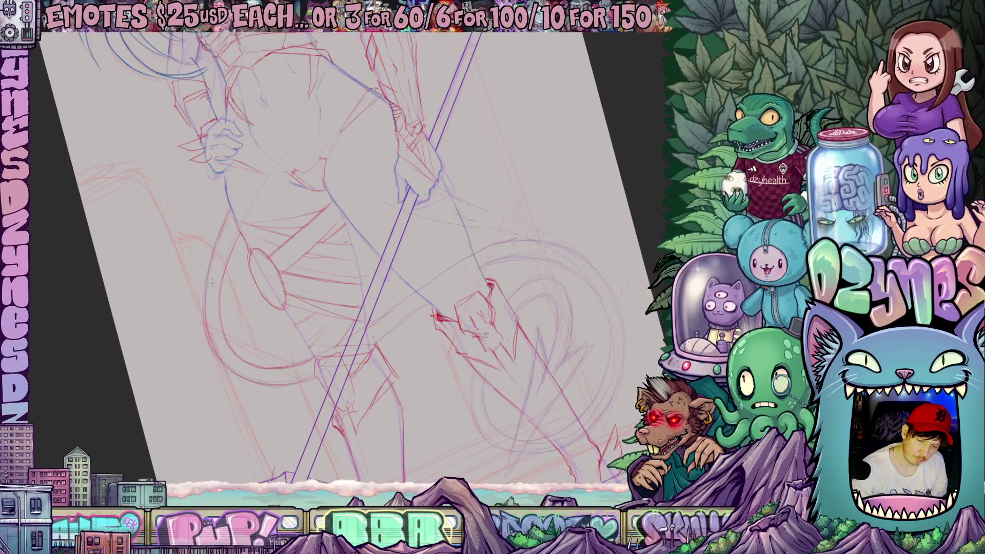
{"action": "left_click_drag", "start_coordinate": [196, 290], "coordinate": [203, 231]}
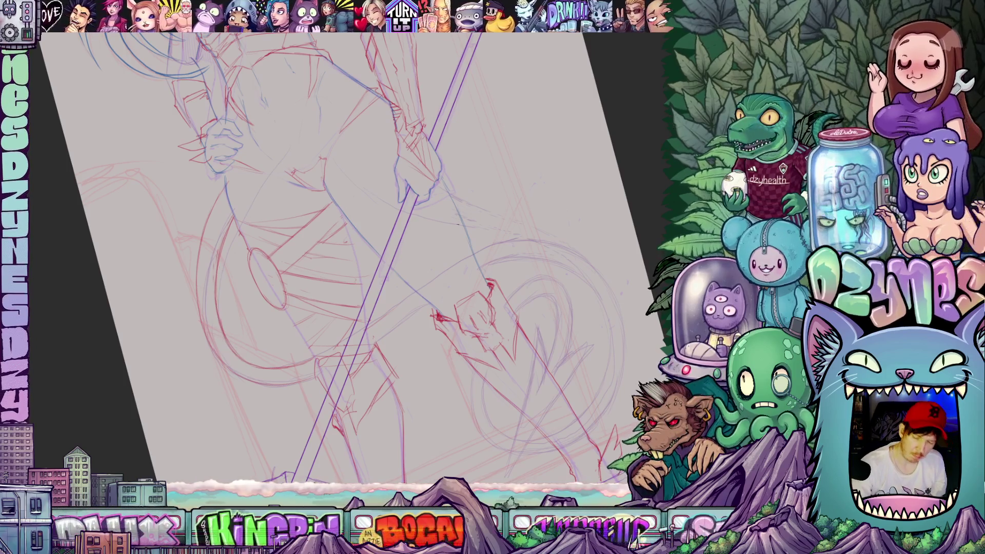
{"action": "mouse_move", "coordinate": [553, 281]}
{"action": "left_mouse_down"}
{"action": "mouse_move", "coordinate": [584, 309]}
{"action": "mouse_move", "coordinate": [570, 462]}
{"action": "mouse_move", "coordinate": [522, 229]}
{"action": "mouse_move", "coordinate": [595, 232]}
{"action": "mouse_move", "coordinate": [590, 272]}
{"action": "mouse_move", "coordinate": [554, 349]}
{"action": "left_mouse_up"}
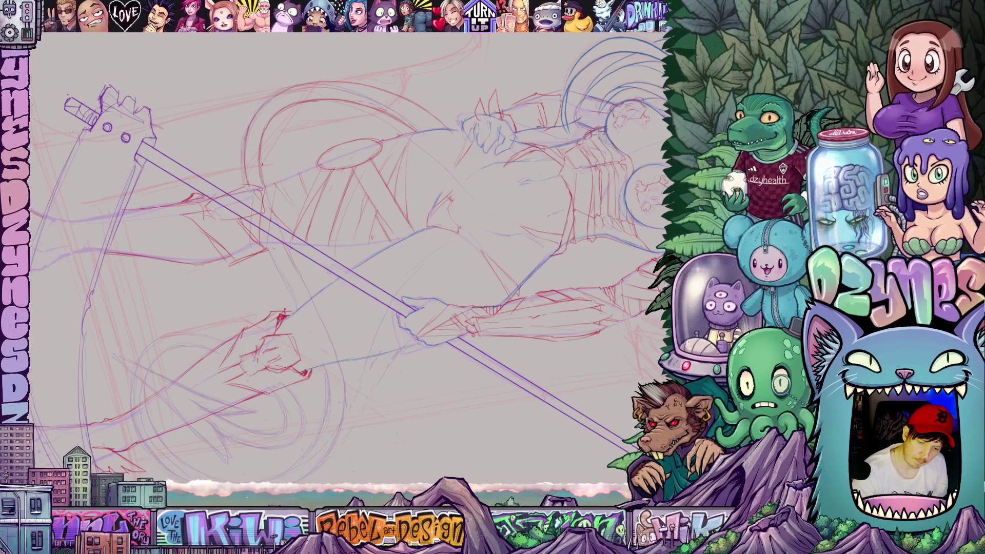
Step: With the staff turned horizontal, draw a red curve along the right side of the circle by the lower hand
{"action": "left_click_drag", "start_coordinate": [491, 253], "coordinate": [362, 209]}
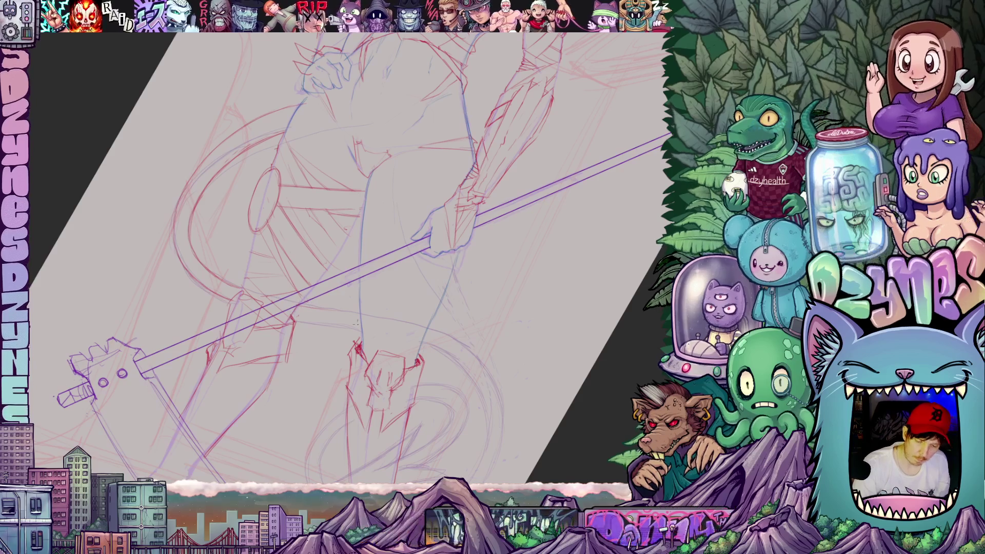
{"action": "left_click_drag", "start_coordinate": [346, 311], "coordinate": [364, 329]}
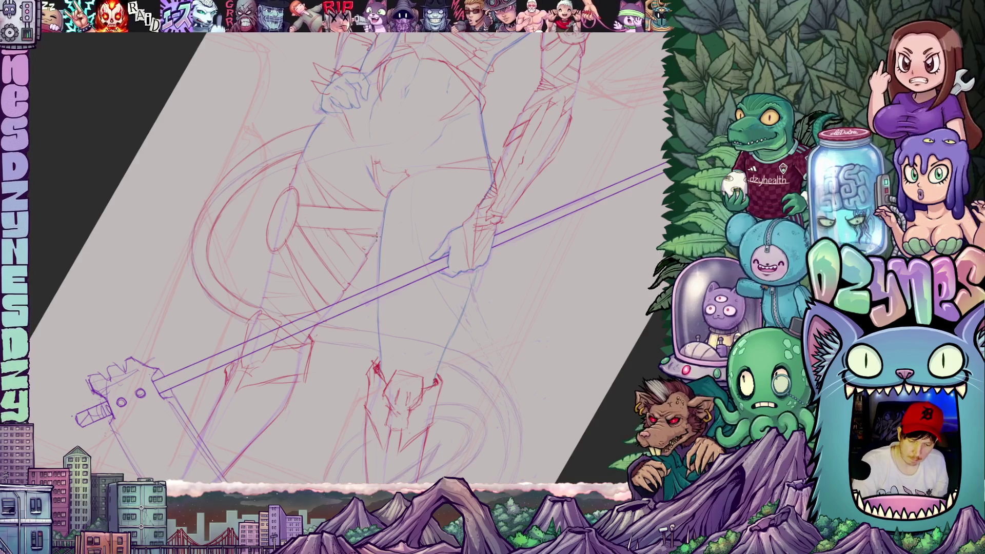
{"action": "mouse_move", "coordinate": [386, 237]}
{"action": "left_mouse_down"}
{"action": "mouse_move", "coordinate": [422, 391]}
{"action": "mouse_move", "coordinate": [347, 409]}
{"action": "mouse_move", "coordinate": [269, 387]}
{"action": "left_mouse_up"}
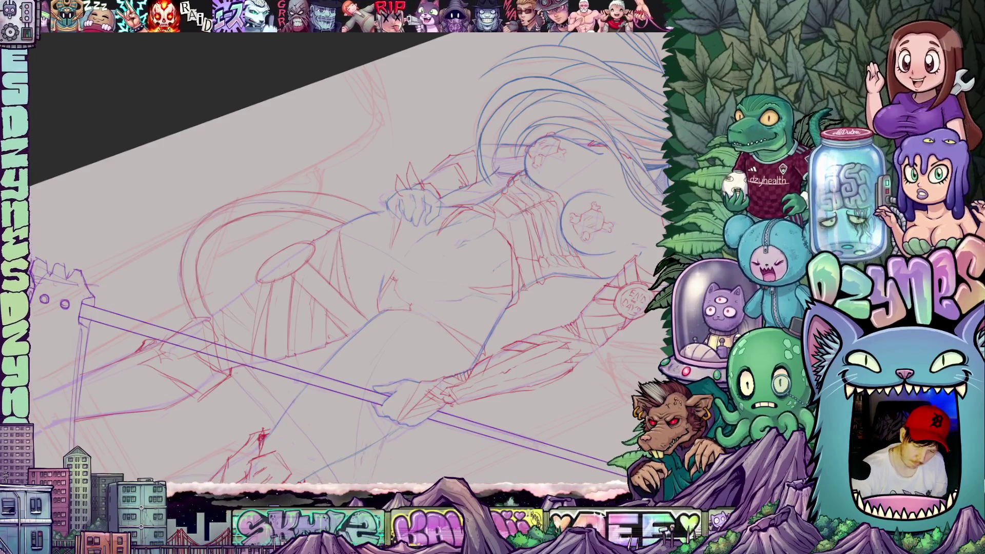
{"action": "left_click_drag", "start_coordinate": [346, 249], "coordinate": [521, 232]}
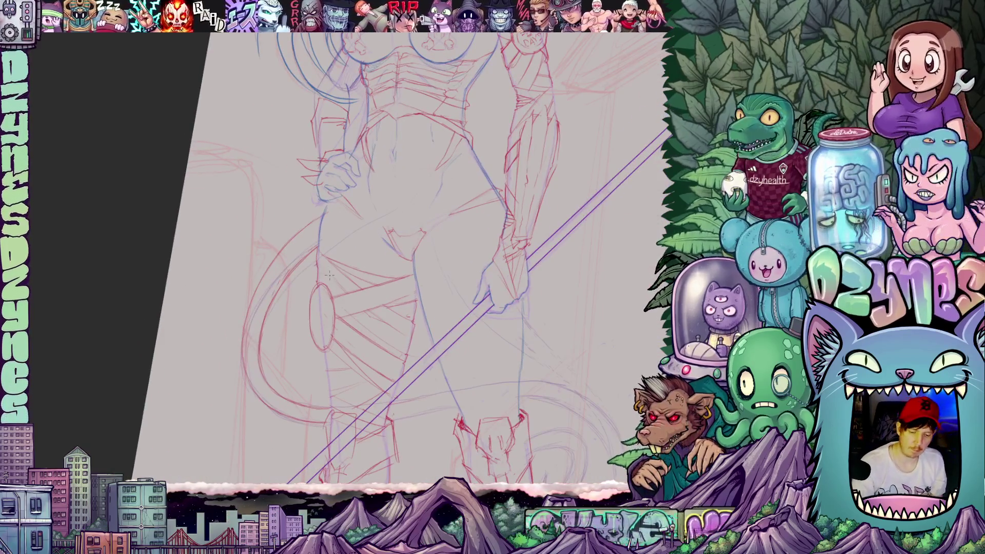
{"action": "left_click_drag", "start_coordinate": [324, 360], "coordinate": [344, 251]}
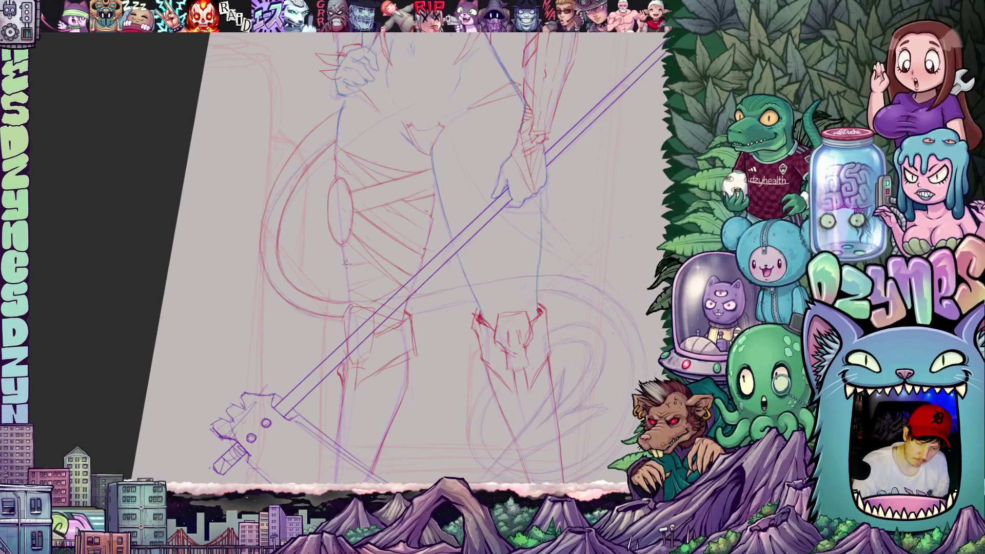
{"action": "left_click_drag", "start_coordinate": [421, 342], "coordinate": [442, 247]}
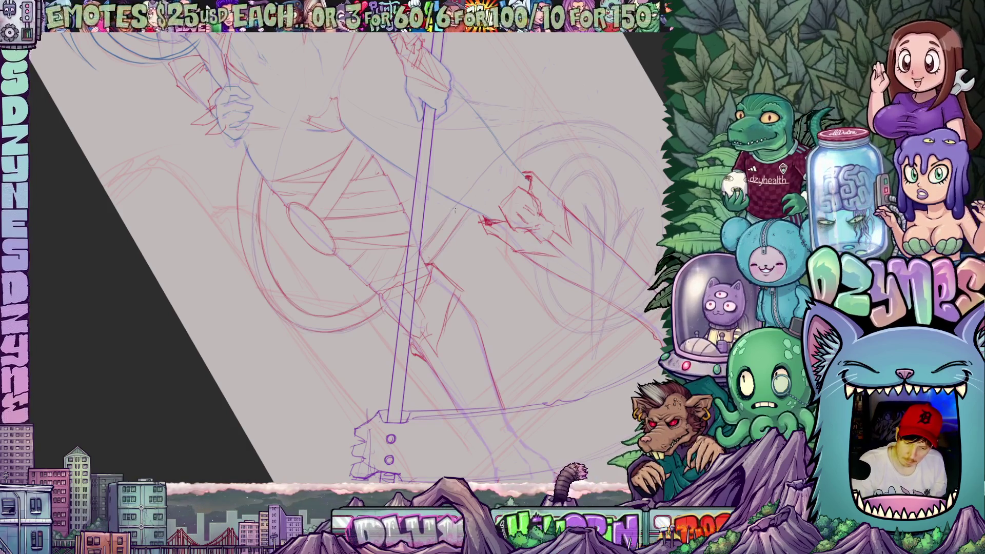
{"action": "mouse_move", "coordinate": [532, 214]}
{"action": "left_mouse_down"}
{"action": "mouse_move", "coordinate": [434, 250]}
{"action": "mouse_move", "coordinate": [431, 203]}
{"action": "left_mouse_up"}
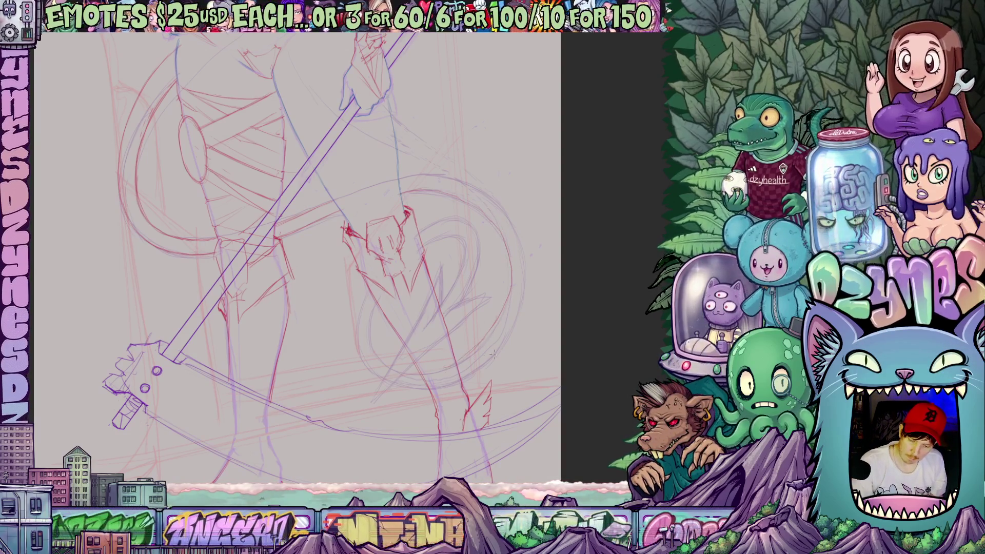
{"action": "mouse_move", "coordinate": [579, 317]}
{"action": "left_mouse_down"}
{"action": "mouse_move", "coordinate": [500, 319]}
{"action": "mouse_move", "coordinate": [451, 437]}
{"action": "left_mouse_up"}
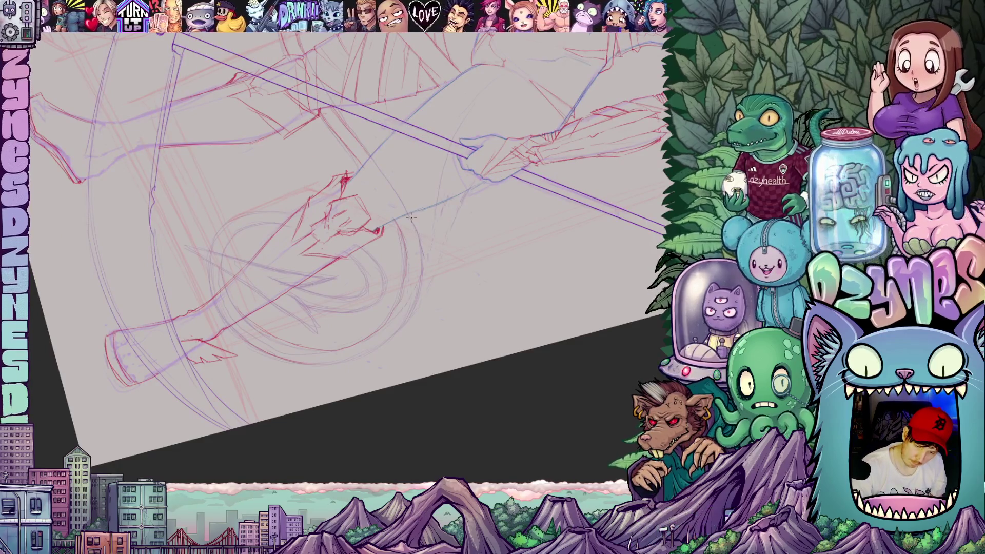
{"action": "mouse_move", "coordinate": [421, 259]}
{"action": "left_mouse_down"}
{"action": "mouse_move", "coordinate": [407, 317]}
{"action": "mouse_move", "coordinate": [376, 347]}
{"action": "mouse_move", "coordinate": [534, 303]}
{"action": "mouse_move", "coordinate": [501, 285]}
{"action": "mouse_move", "coordinate": [425, 311]}
{"action": "left_mouse_up"}
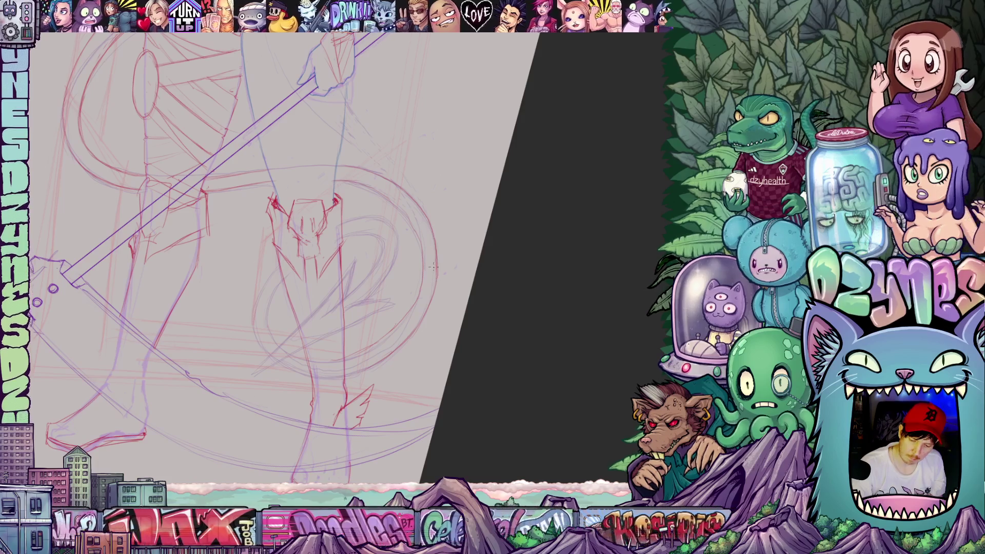
{"action": "left_click_drag", "start_coordinate": [432, 246], "coordinate": [420, 279]}
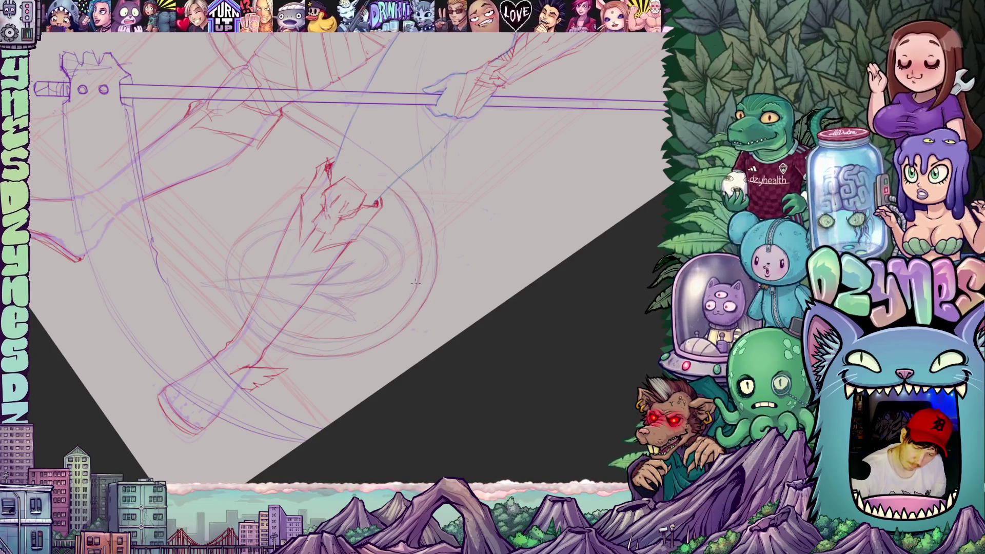
Step: Tilt the canvas diagonally, add pencil strokes inside the circle near the lower hand, then return upright
{"action": "mouse_move", "coordinate": [415, 229]}
{"action": "left_mouse_down"}
{"action": "mouse_move", "coordinate": [513, 257]}
{"action": "mouse_move", "coordinate": [461, 396]}
{"action": "mouse_move", "coordinate": [323, 411]}
{"action": "left_mouse_up"}
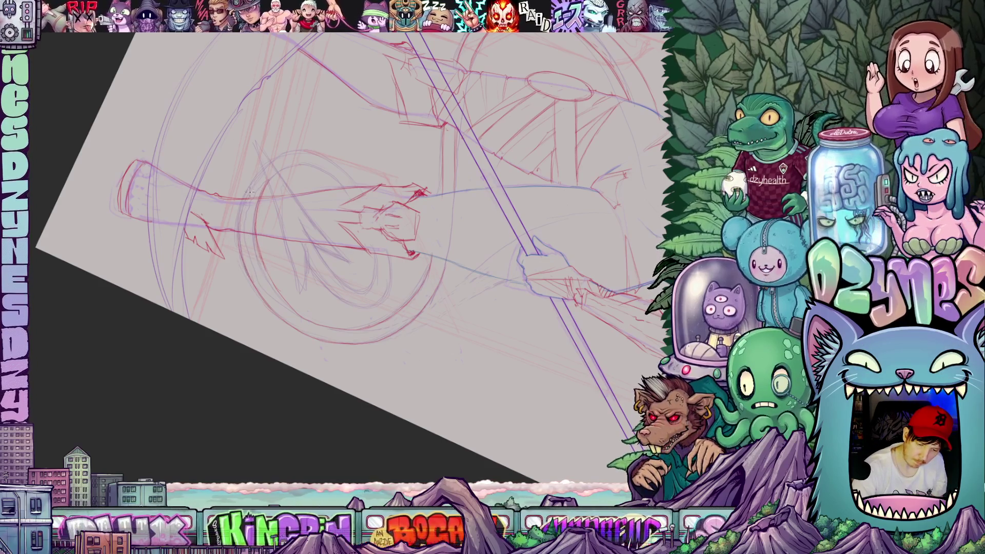
{"action": "left_click_drag", "start_coordinate": [325, 278], "coordinate": [407, 332]}
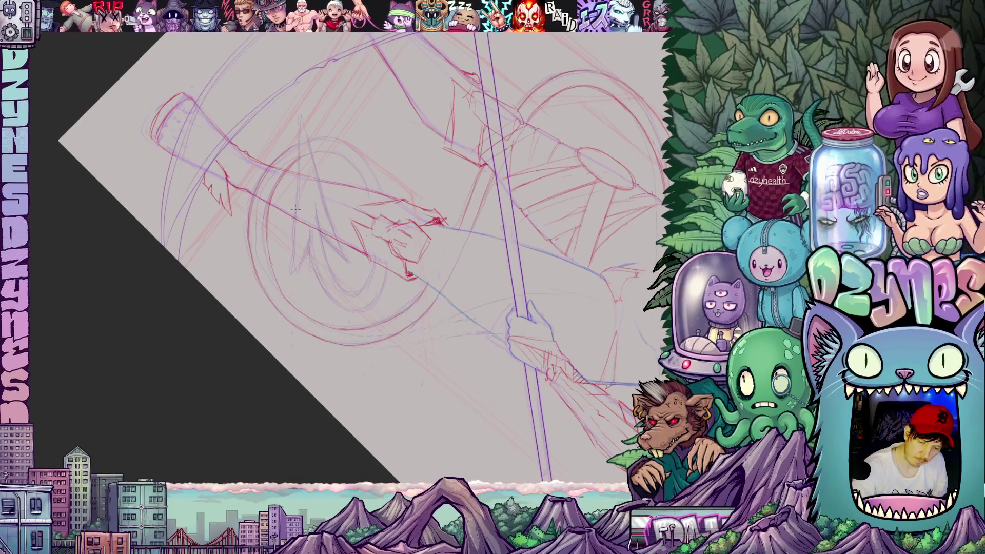
{"action": "mouse_move", "coordinate": [293, 240]}
{"action": "left_mouse_down"}
{"action": "mouse_move", "coordinate": [290, 273]}
{"action": "mouse_move", "coordinate": [310, 261]}
{"action": "left_mouse_up"}
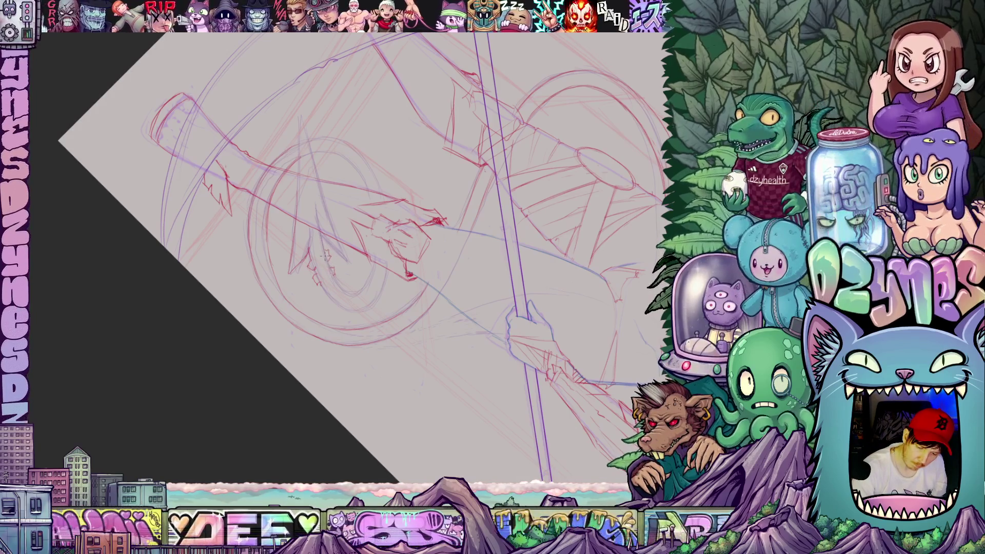
{"action": "mouse_move", "coordinate": [332, 253]}
{"action": "left_mouse_down"}
{"action": "mouse_move", "coordinate": [399, 337]}
{"action": "mouse_move", "coordinate": [504, 267]}
{"action": "left_mouse_up"}
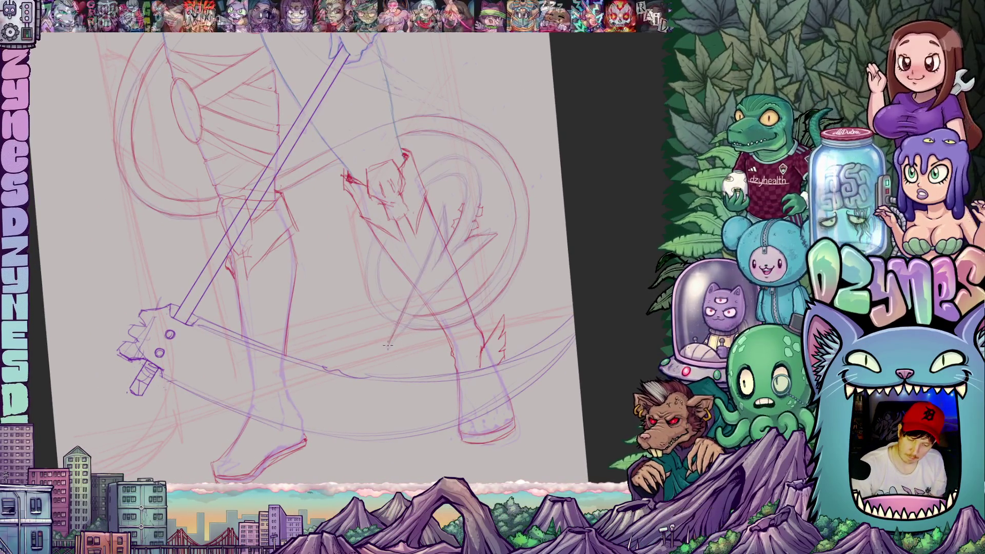
{"action": "left_click_drag", "start_coordinate": [379, 353], "coordinate": [366, 408]}
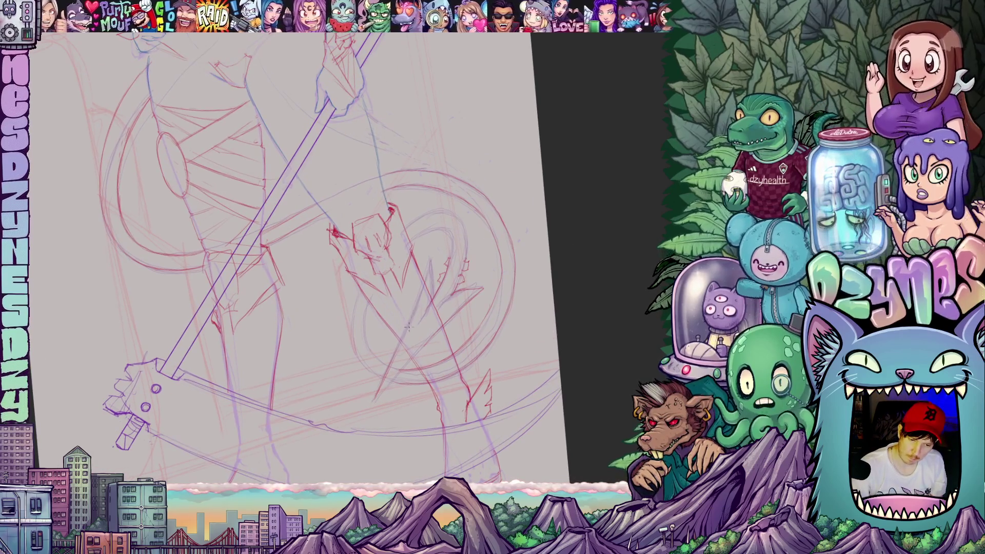
{"action": "left_click_drag", "start_coordinate": [416, 366], "coordinate": [437, 325]}
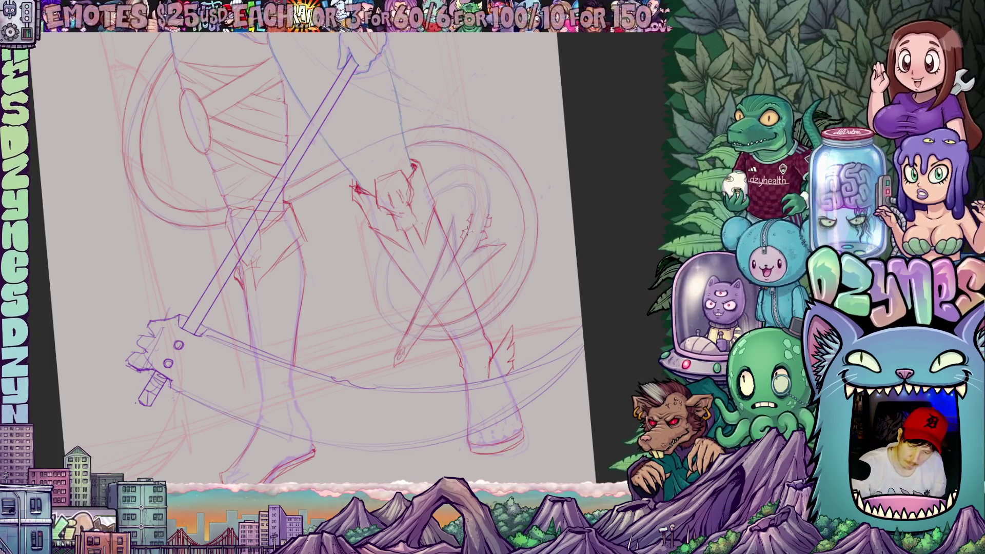
{"action": "mouse_move", "coordinate": [454, 228]}
{"action": "left_mouse_down"}
{"action": "mouse_move", "coordinate": [457, 250]}
{"action": "mouse_move", "coordinate": [468, 256]}
{"action": "left_mouse_up"}
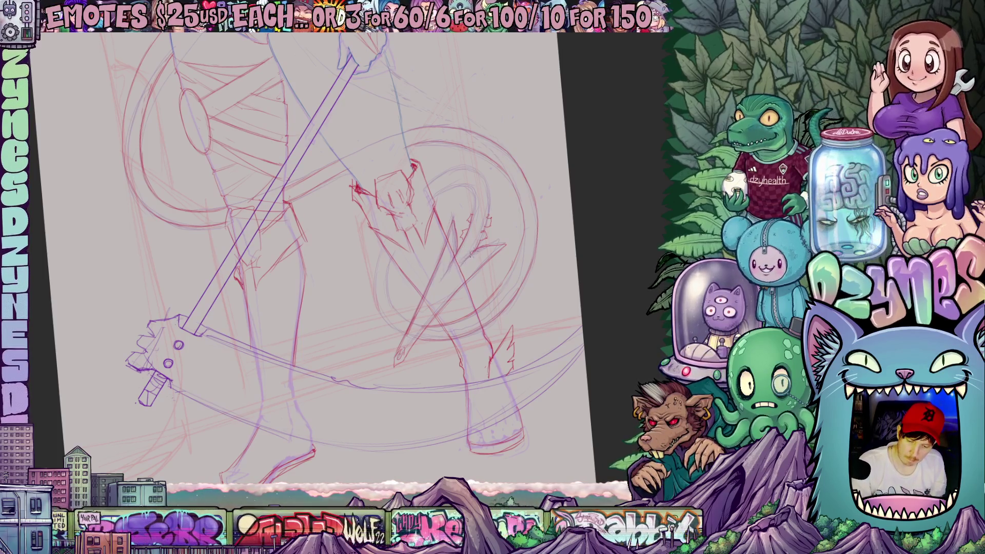
{"action": "scroll", "coordinate": [449, 318], "scroll_direction": "up", "scroll_amount": 3}
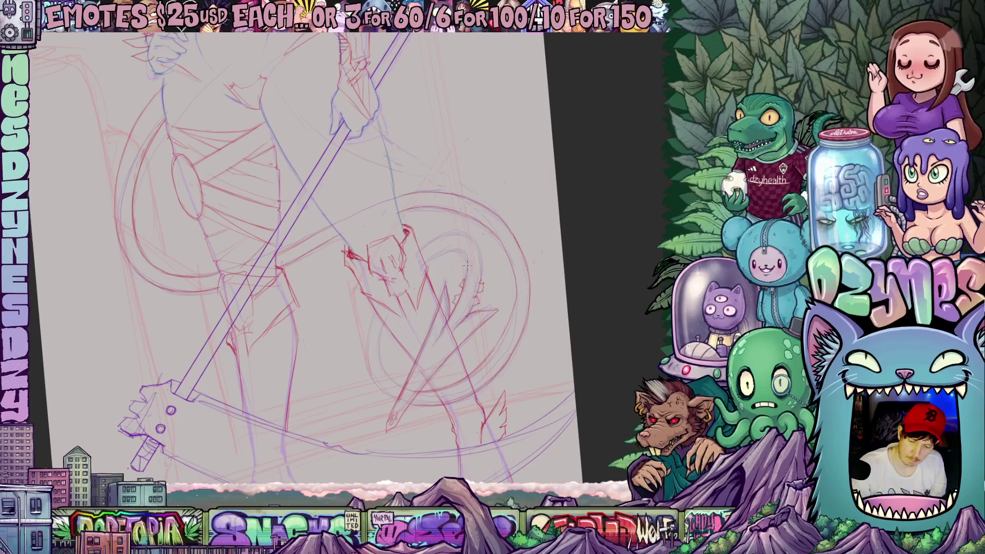
{"action": "left_click_drag", "start_coordinate": [462, 241], "coordinate": [492, 211]}
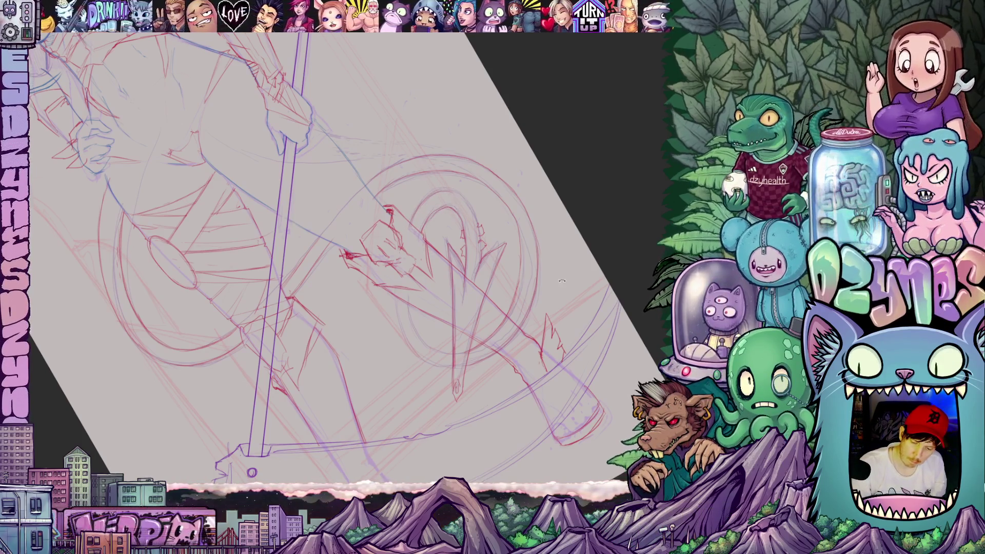
{"action": "left_click_drag", "start_coordinate": [562, 281], "coordinate": [465, 311]}
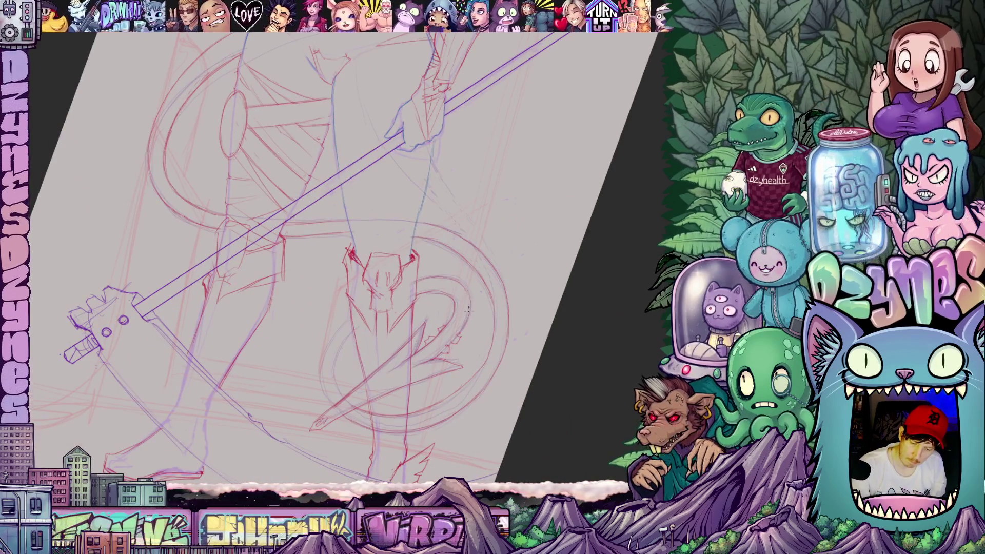
{"action": "left_click_drag", "start_coordinate": [377, 404], "coordinate": [370, 366]}
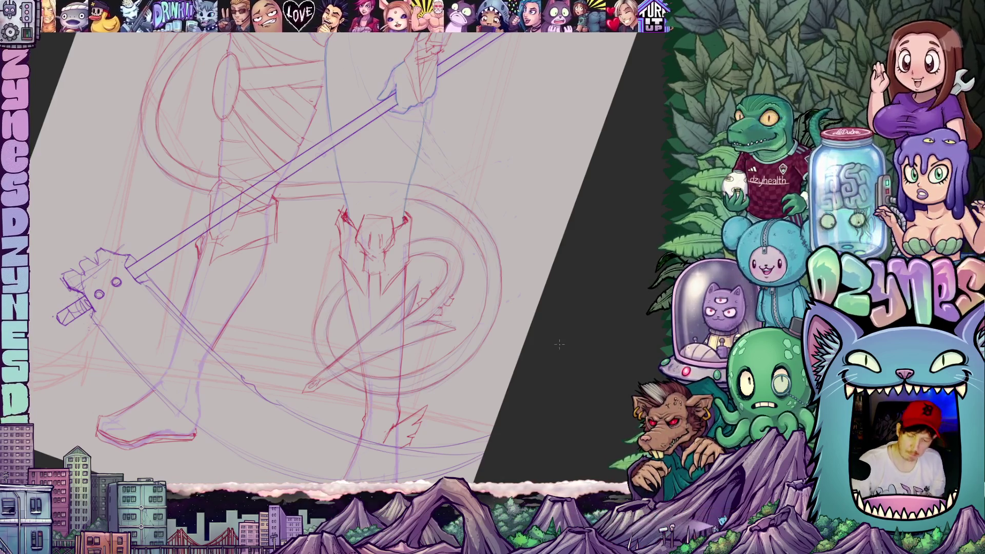
{"action": "mouse_move", "coordinate": [559, 345]}
{"action": "left_mouse_down"}
{"action": "mouse_move", "coordinate": [563, 393]}
{"action": "mouse_move", "coordinate": [431, 318]}
{"action": "left_mouse_up"}
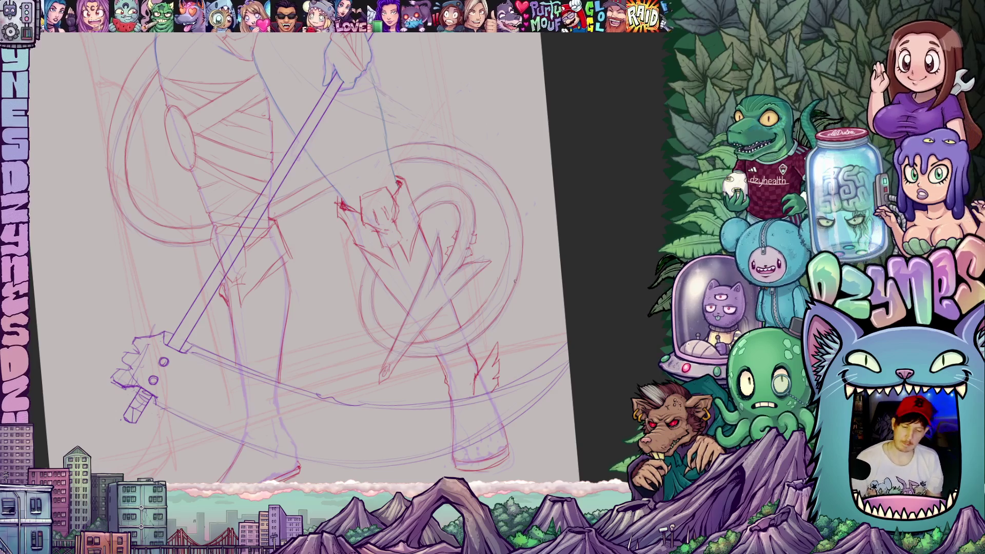
{"action": "scroll", "coordinate": [515, 280], "scroll_direction": "down", "scroll_amount": 5}
{"action": "left_click_drag", "start_coordinate": [514, 281], "coordinate": [554, 347]}
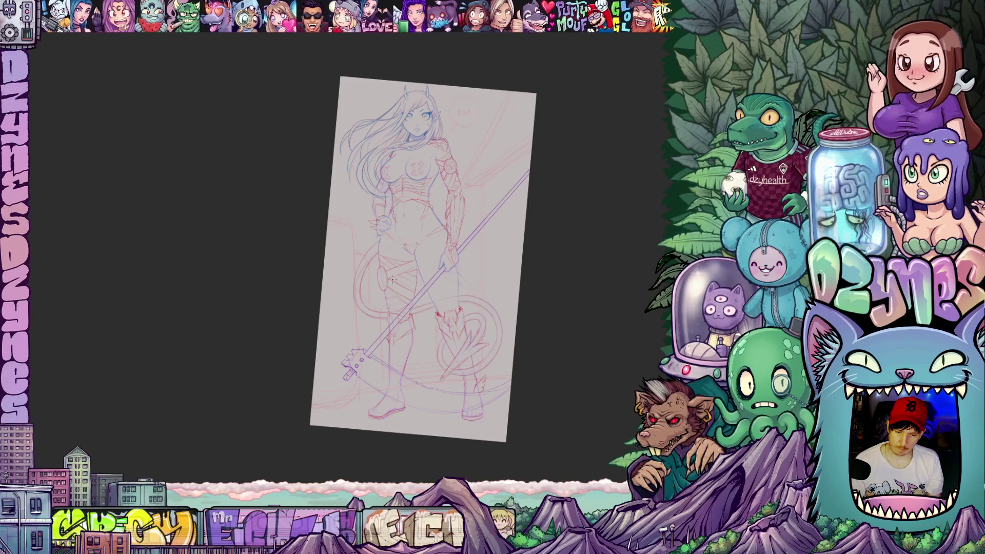
Step: Zoom in and turn the canvas upright so the elf's head and torso fill the view
{"action": "scroll", "coordinate": [364, 272], "scroll_direction": "up", "scroll_amount": 5}
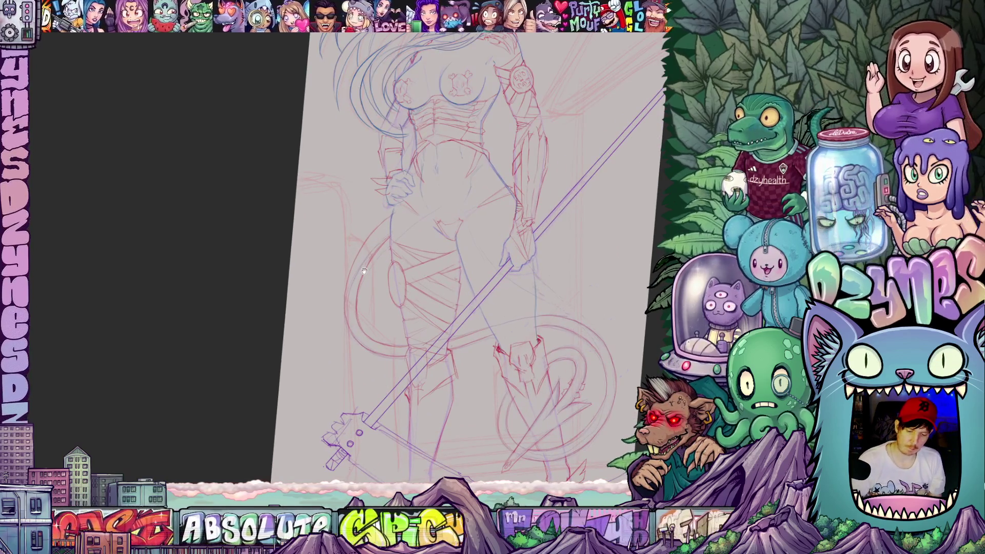
{"action": "left_click_drag", "start_coordinate": [449, 368], "coordinate": [484, 341]}
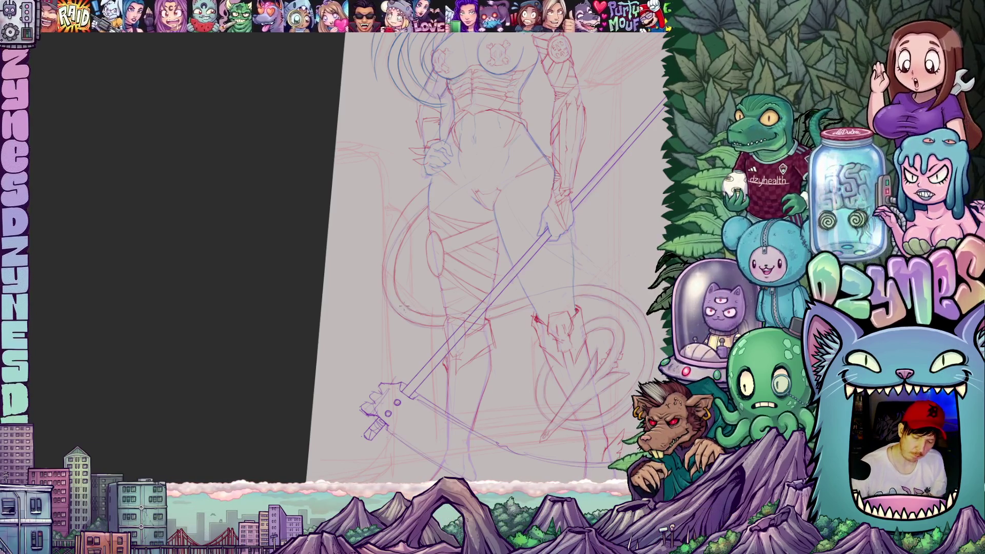
{"action": "scroll", "coordinate": [487, 257], "scroll_direction": "up", "scroll_amount": 3}
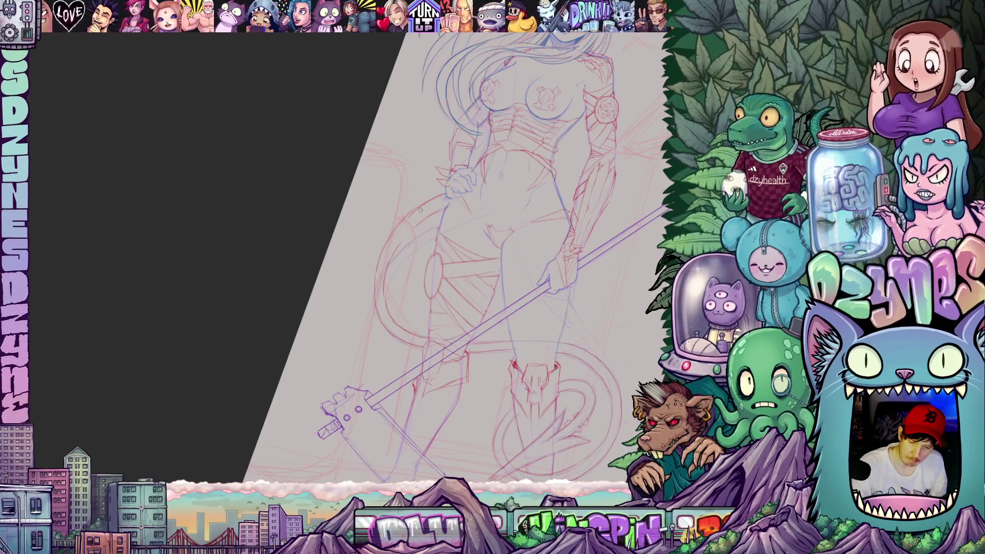
{"action": "left_click_drag", "start_coordinate": [471, 210], "coordinate": [500, 246]}
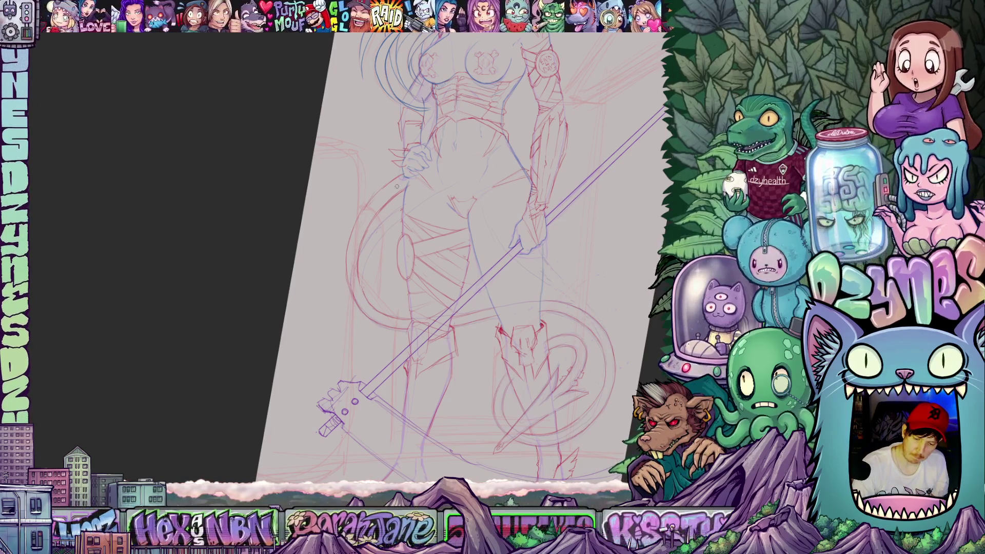
{"action": "mouse_move", "coordinate": [623, 232]}
{"action": "left_mouse_down"}
{"action": "mouse_move", "coordinate": [541, 269]}
{"action": "mouse_move", "coordinate": [533, 325]}
{"action": "left_mouse_up"}
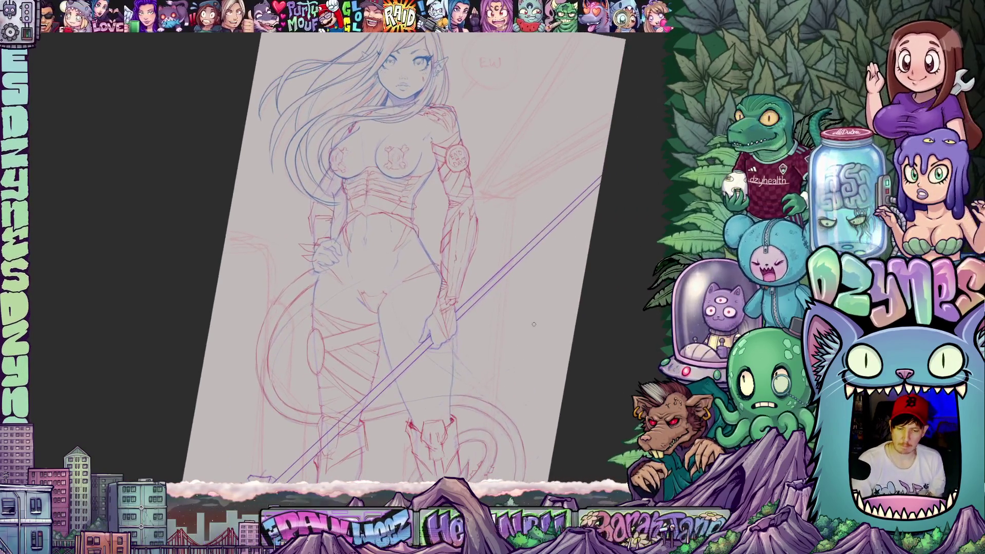
Step: Straighten the canvas and zoom around the elf's face and chest
{"action": "scroll", "coordinate": [534, 325], "scroll_direction": "down", "scroll_amount": 5}
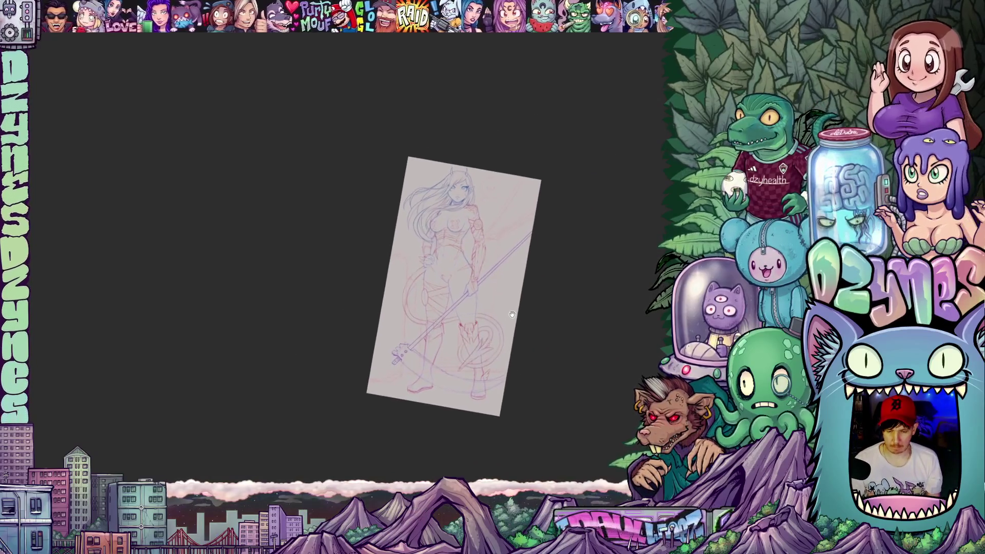
{"action": "mouse_move", "coordinate": [556, 341]}
{"action": "left_mouse_down"}
{"action": "mouse_move", "coordinate": [574, 306]}
{"action": "mouse_move", "coordinate": [574, 333]}
{"action": "left_mouse_up"}
{"action": "scroll", "coordinate": [560, 328], "scroll_direction": "up", "scroll_amount": 5}
{"action": "mouse_move", "coordinate": [481, 322]}
{"action": "left_mouse_down"}
{"action": "mouse_move", "coordinate": [464, 395]}
{"action": "mouse_move", "coordinate": [446, 375]}
{"action": "mouse_move", "coordinate": [515, 377]}
{"action": "left_mouse_up"}
{"action": "scroll", "coordinate": [451, 364], "scroll_direction": "down", "scroll_amount": 2}
{"action": "scroll", "coordinate": [391, 182], "scroll_direction": "up", "scroll_amount": 2}
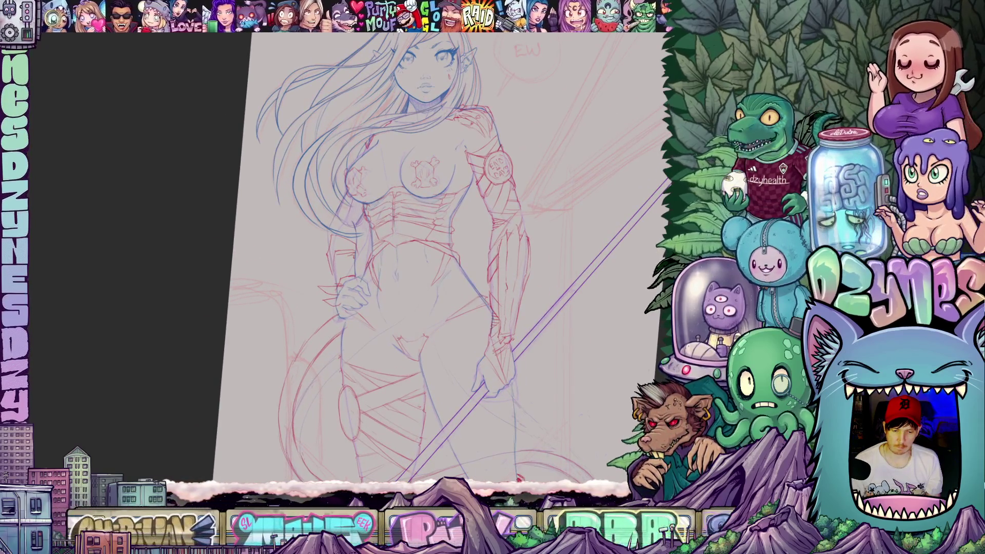
{"action": "left_click_drag", "start_coordinate": [408, 280], "coordinate": [471, 347]}
{"action": "scroll", "coordinate": [470, 348], "scroll_direction": "down", "scroll_amount": 1}
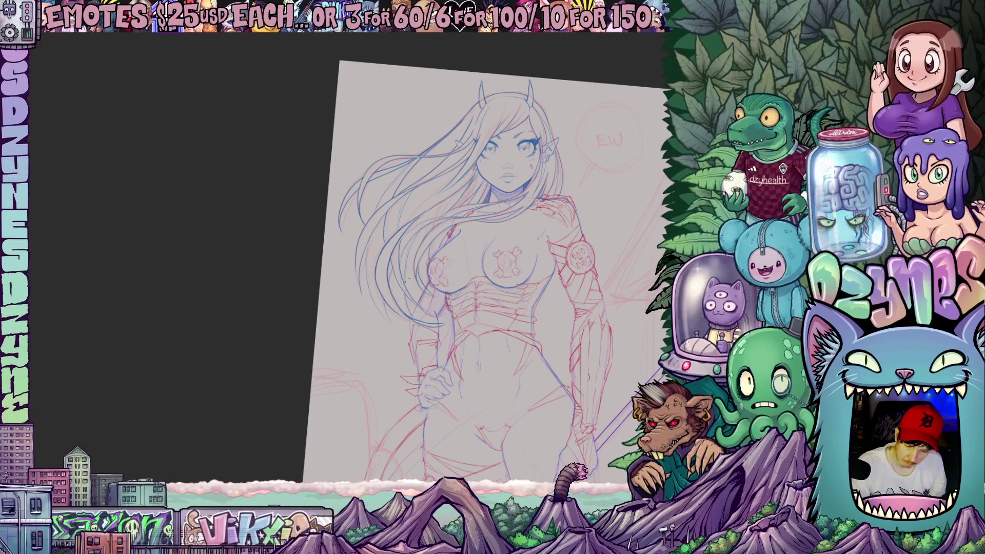
Step: Fit the entire page in the window to show the full figure and scythe
{"action": "scroll", "coordinate": [525, 322], "scroll_direction": "down", "scroll_amount": 5}
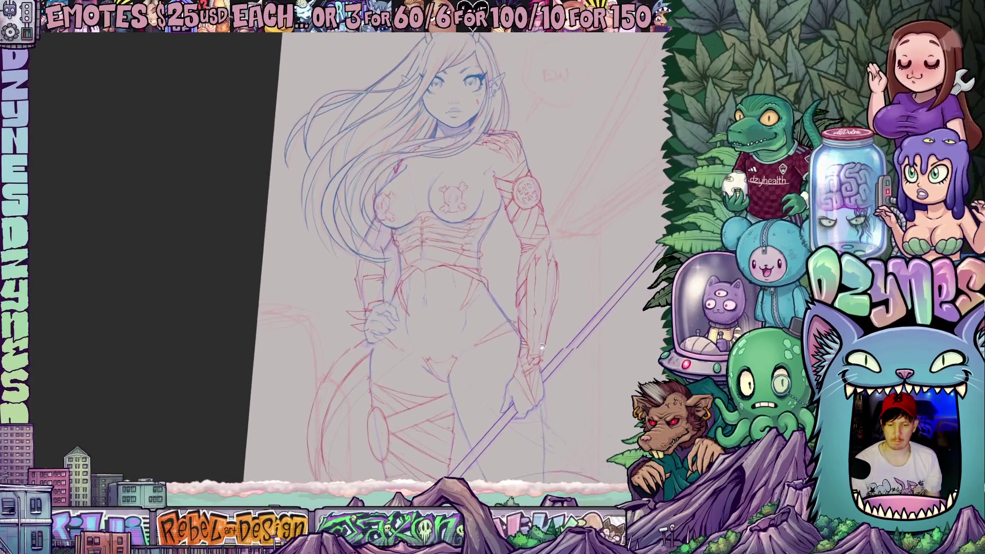
{"action": "scroll", "coordinate": [548, 282], "scroll_direction": "down", "scroll_amount": 2}
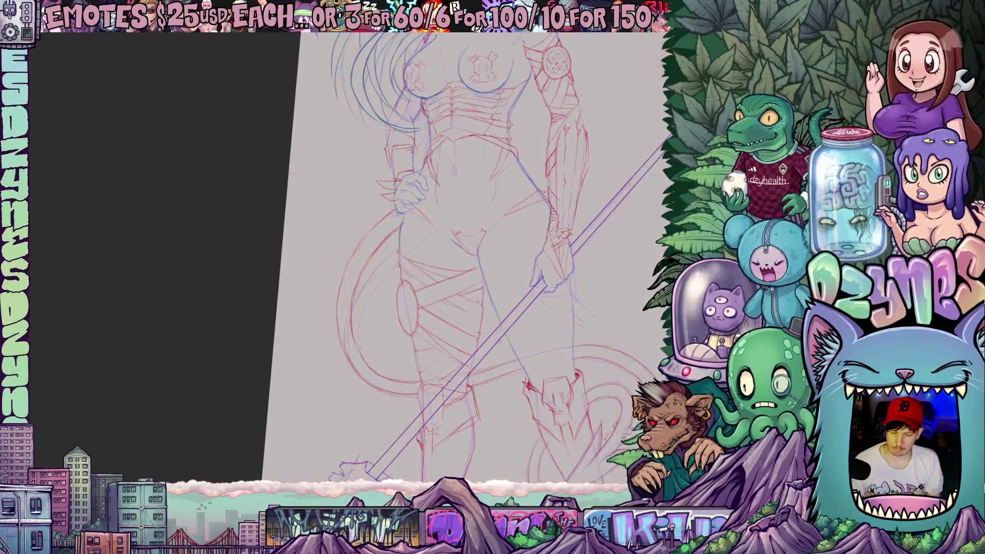
{"action": "scroll", "coordinate": [462, 256], "scroll_direction": "down", "scroll_amount": 3}
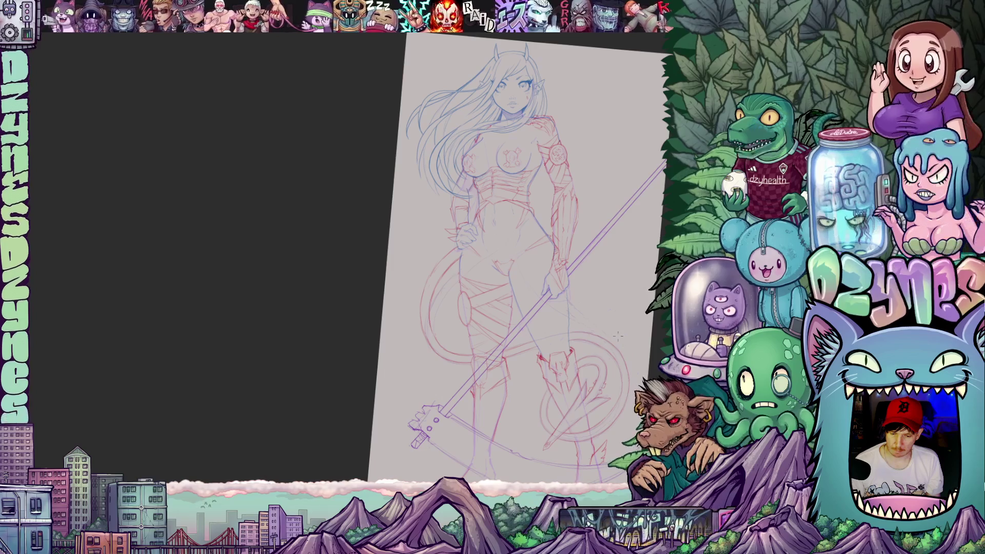
{"action": "left_click_drag", "start_coordinate": [618, 336], "coordinate": [608, 355]}
{"action": "scroll", "coordinate": [507, 244], "scroll_direction": "up", "scroll_amount": 3}
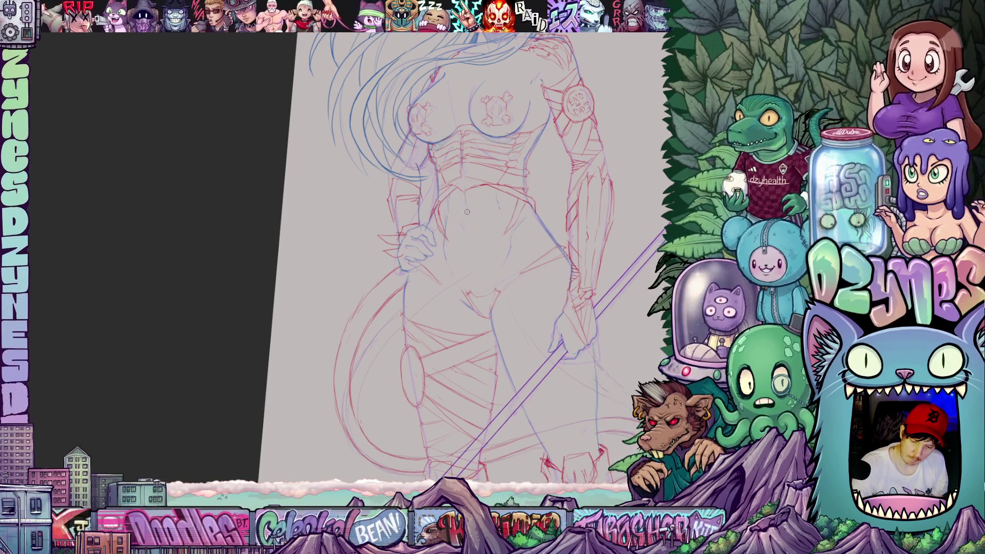
{"action": "left_click_drag", "start_coordinate": [555, 302], "coordinate": [549, 377]}
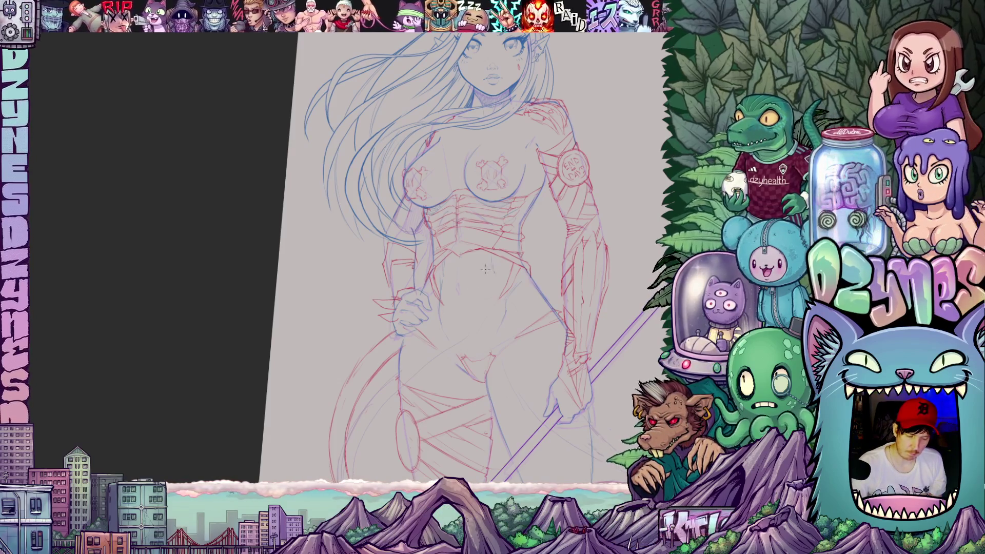
{"action": "key", "text": "ctrl+0"}
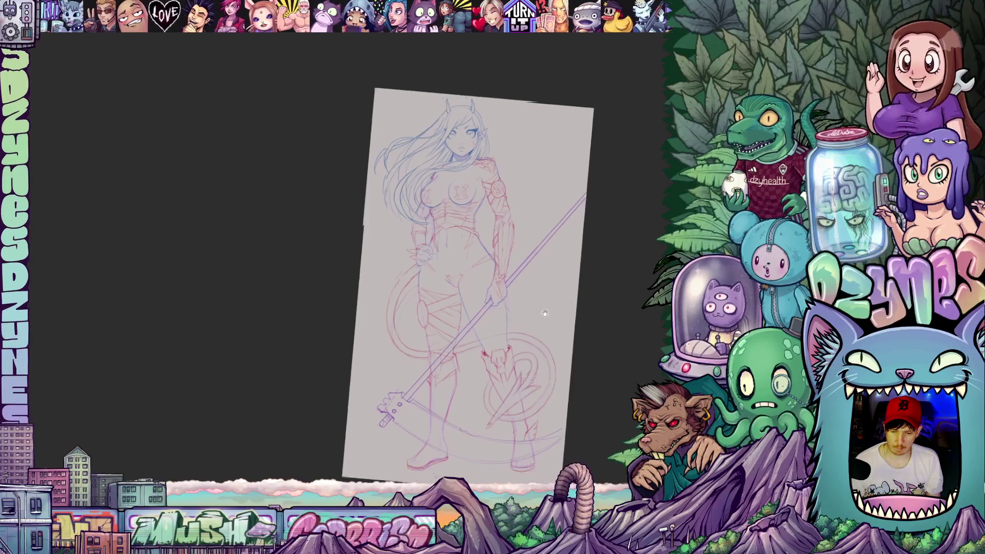
Step: Reset the page rotation, check the legs and scythe up close, then frame the whole figure
{"action": "mouse_move", "coordinate": [601, 350]}
{"action": "left_mouse_down"}
{"action": "mouse_move", "coordinate": [610, 339]}
{"action": "mouse_move", "coordinate": [592, 356]}
{"action": "mouse_move", "coordinate": [599, 350]}
{"action": "left_mouse_up"}
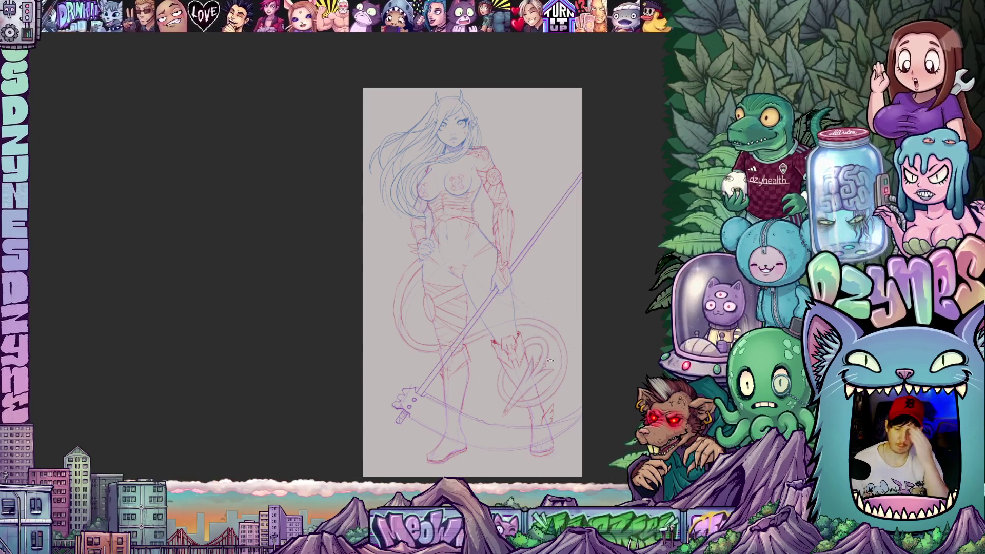
{"action": "scroll", "coordinate": [517, 382], "scroll_direction": "up", "scroll_amount": 1}
{"action": "left_click_drag", "start_coordinate": [517, 381], "coordinate": [502, 305]}
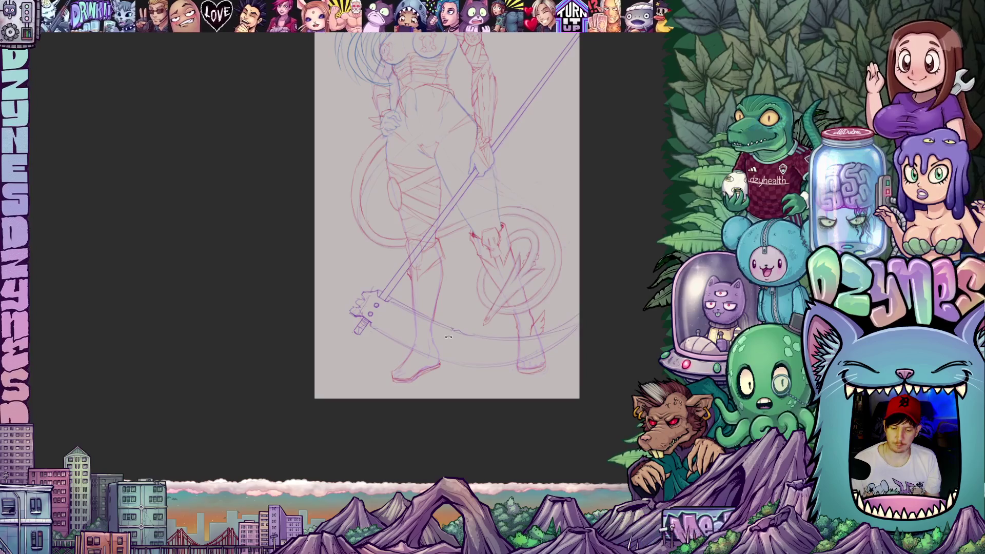
{"action": "scroll", "coordinate": [502, 305], "scroll_direction": "up", "scroll_amount": 1}
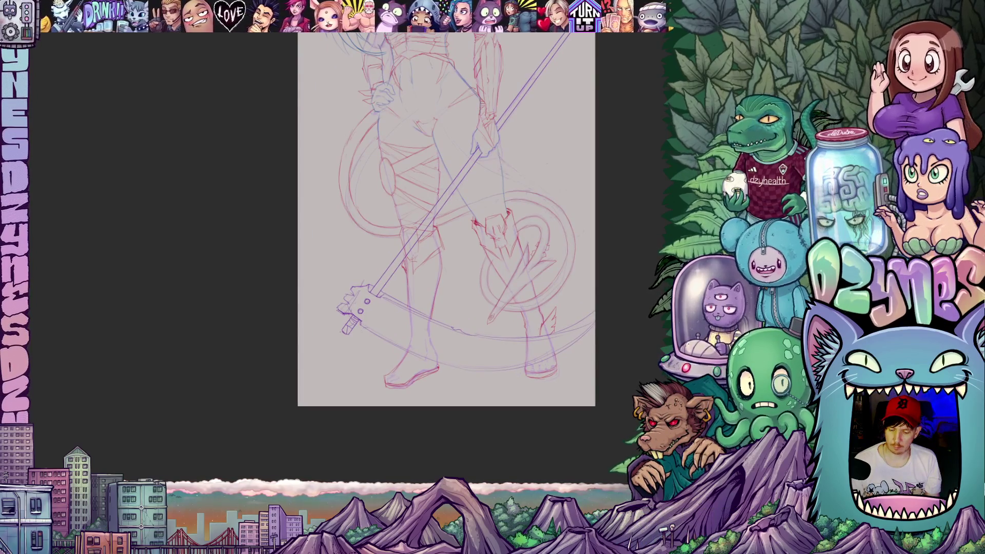
{"action": "scroll", "coordinate": [598, 330], "scroll_direction": "down", "scroll_amount": 3}
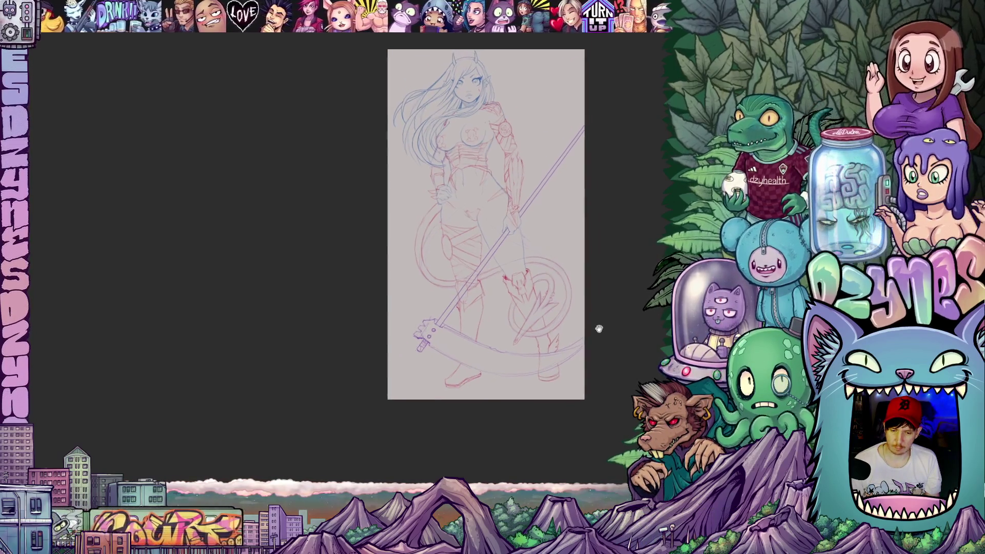
{"action": "left_click_drag", "start_coordinate": [598, 330], "coordinate": [567, 330]}
{"action": "scroll", "coordinate": [566, 330], "scroll_direction": "up", "scroll_amount": 1}
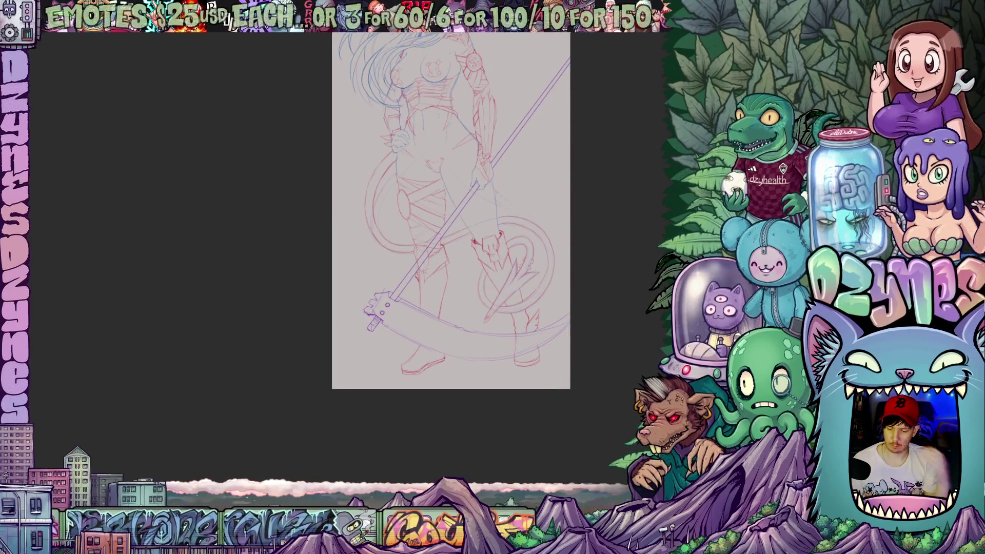
{"action": "scroll", "coordinate": [479, 354], "scroll_direction": "up", "scroll_amount": 1}
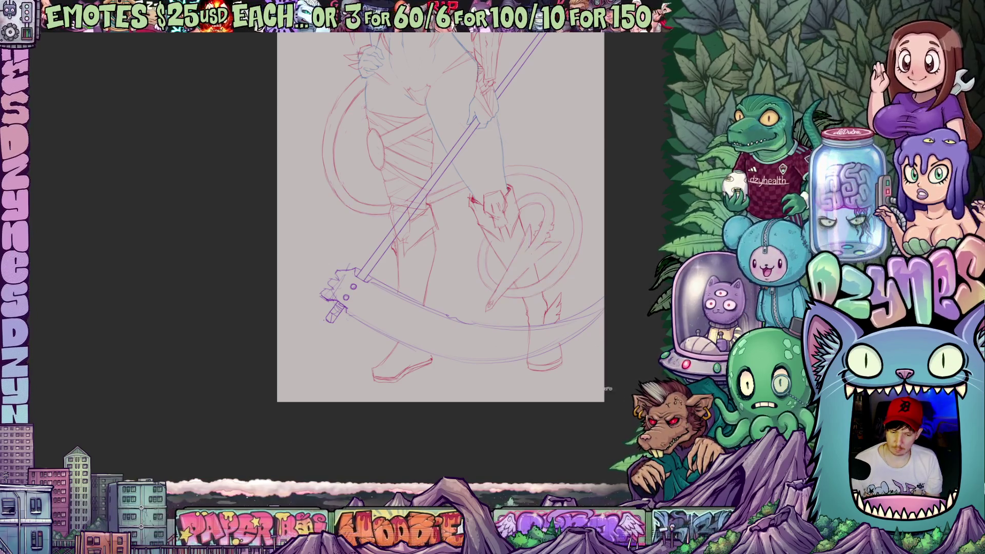
{"action": "scroll", "coordinate": [566, 322], "scroll_direction": "down", "scroll_amount": 4}
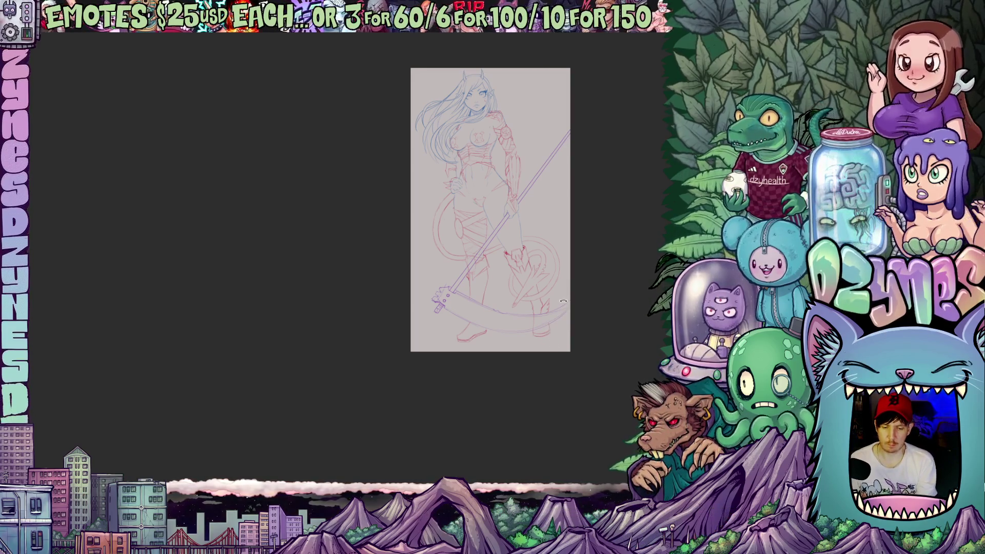
{"action": "scroll", "coordinate": [574, 282], "scroll_direction": "up", "scroll_amount": 2}
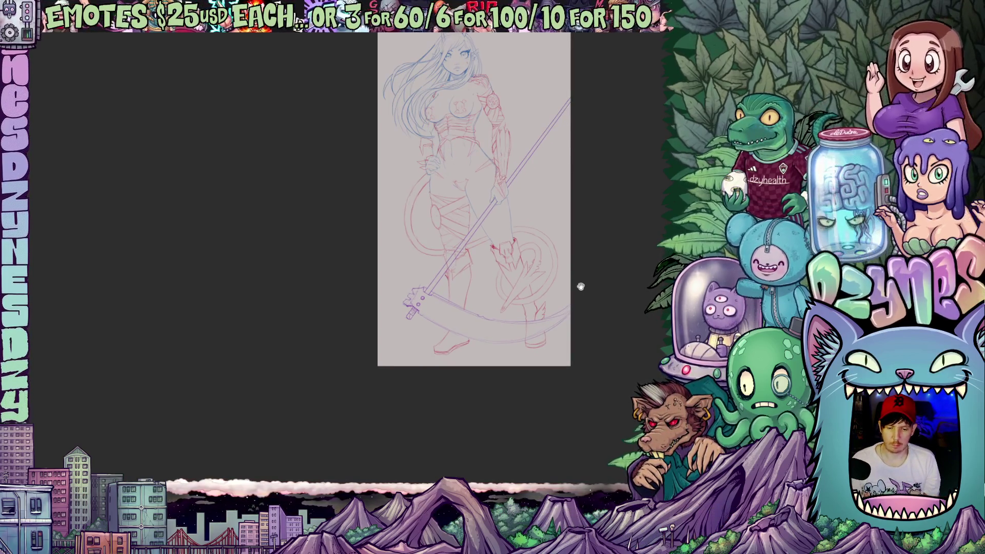
{"action": "left_click_drag", "start_coordinate": [580, 286], "coordinate": [579, 300]}
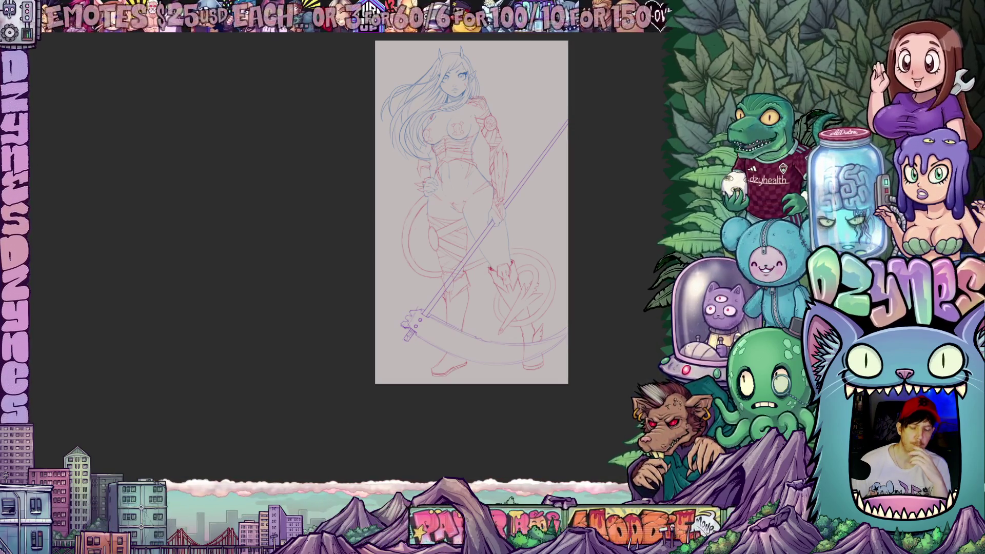
Step: Zoom in on the newly inked blue face and hair
{"action": "scroll", "coordinate": [579, 135], "scroll_direction": "up", "scroll_amount": 2}
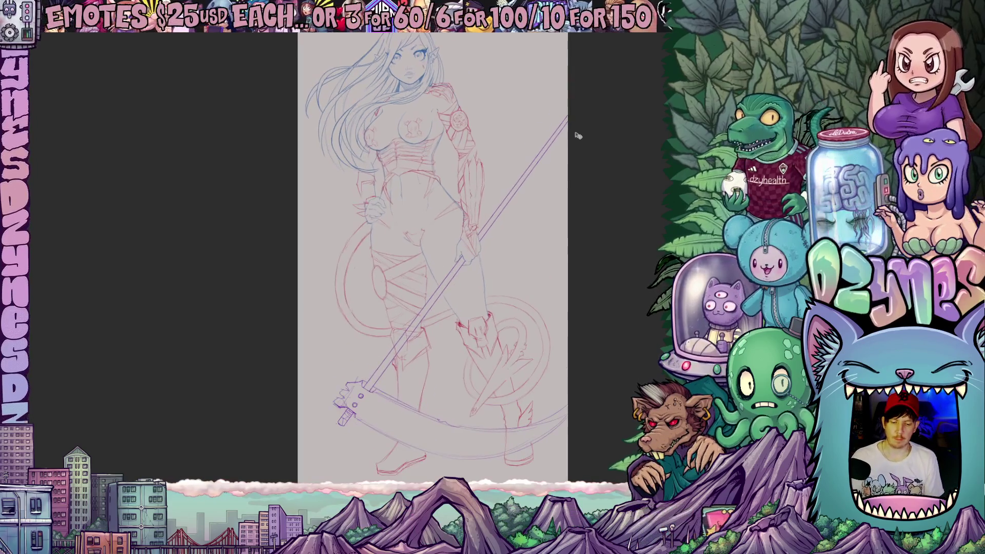
Step: Mirror the canvas horizontally and zoom in, rotating until the elf's face sits upright
{"action": "scroll", "coordinate": [578, 135], "scroll_direction": "up", "scroll_amount": 2}
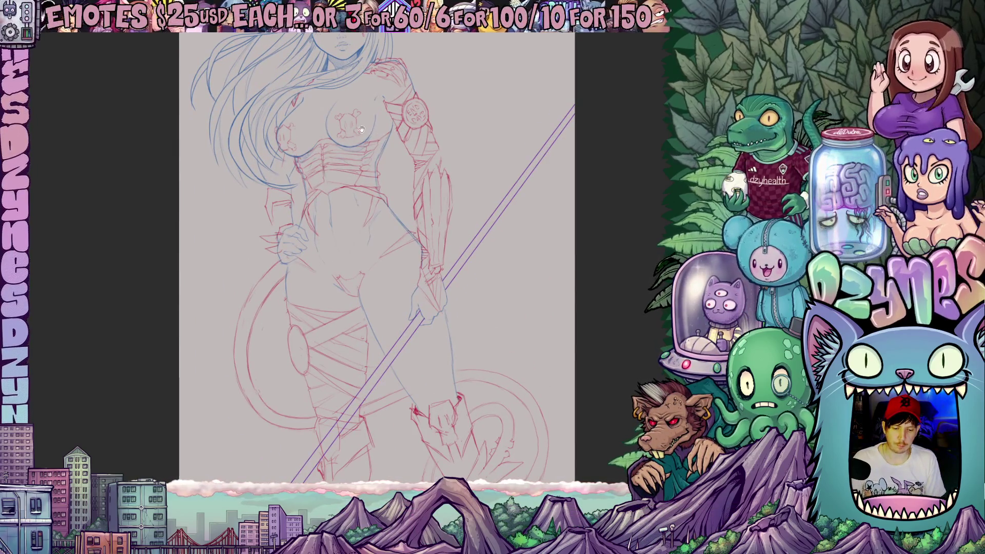
{"action": "key", "text": "h"}
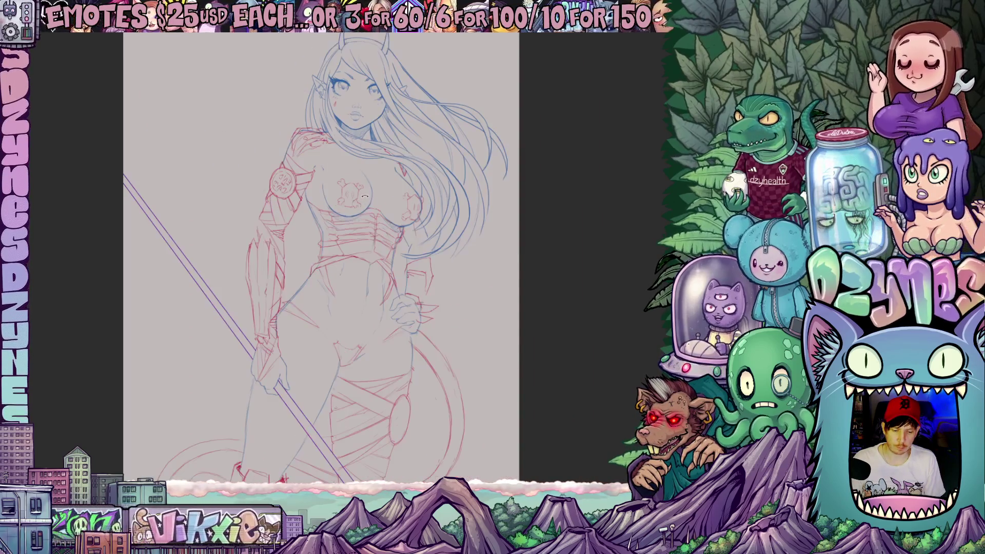
{"action": "left_click_drag", "start_coordinate": [369, 254], "coordinate": [366, 324]}
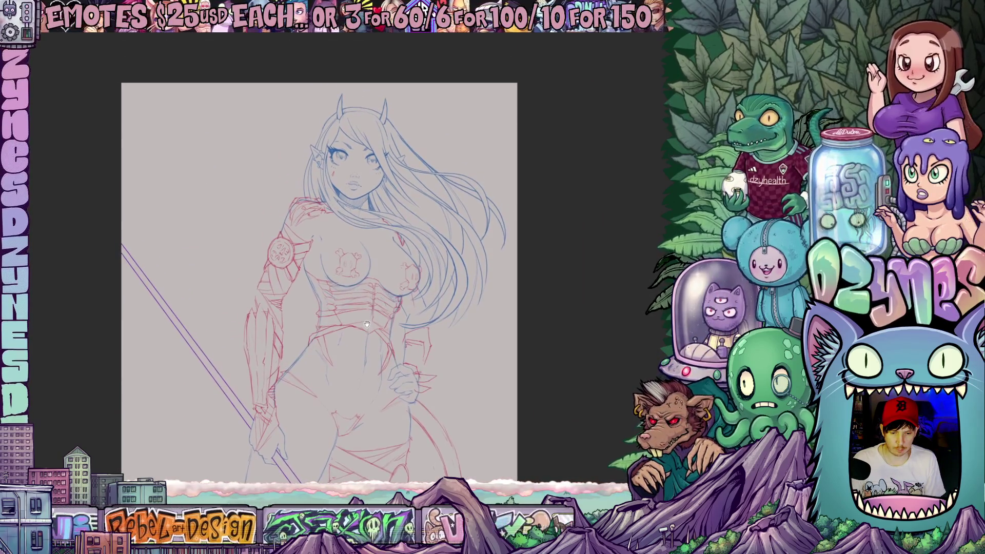
{"action": "scroll", "coordinate": [378, 186], "scroll_direction": "up", "scroll_amount": 5}
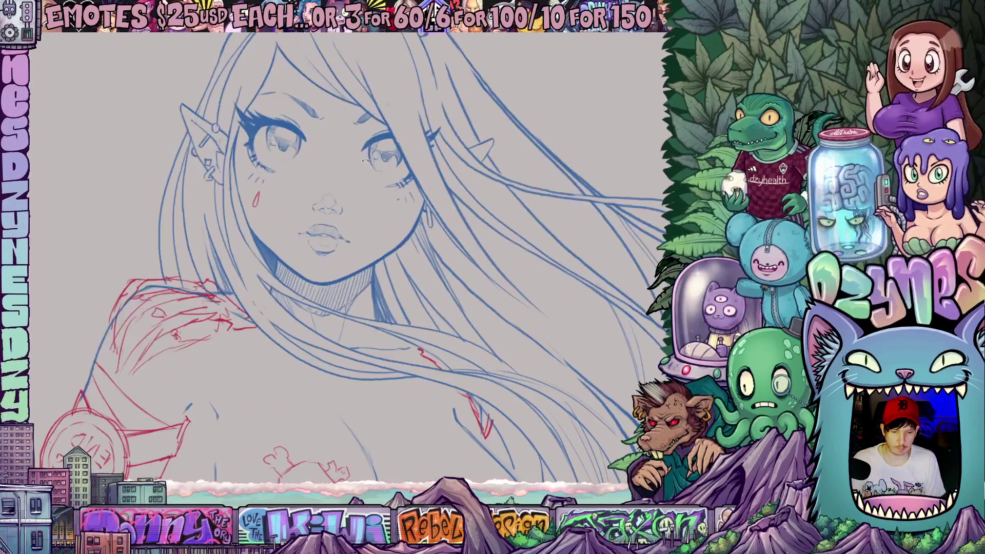
{"action": "left_click_drag", "start_coordinate": [398, 163], "coordinate": [567, 225]}
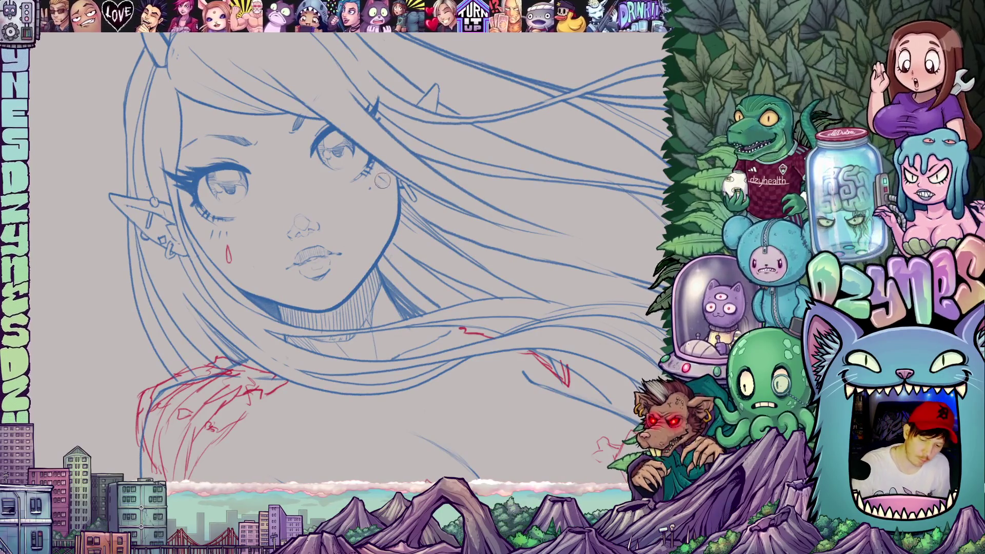
{"action": "left_click_drag", "start_coordinate": [364, 235], "coordinate": [419, 303]}
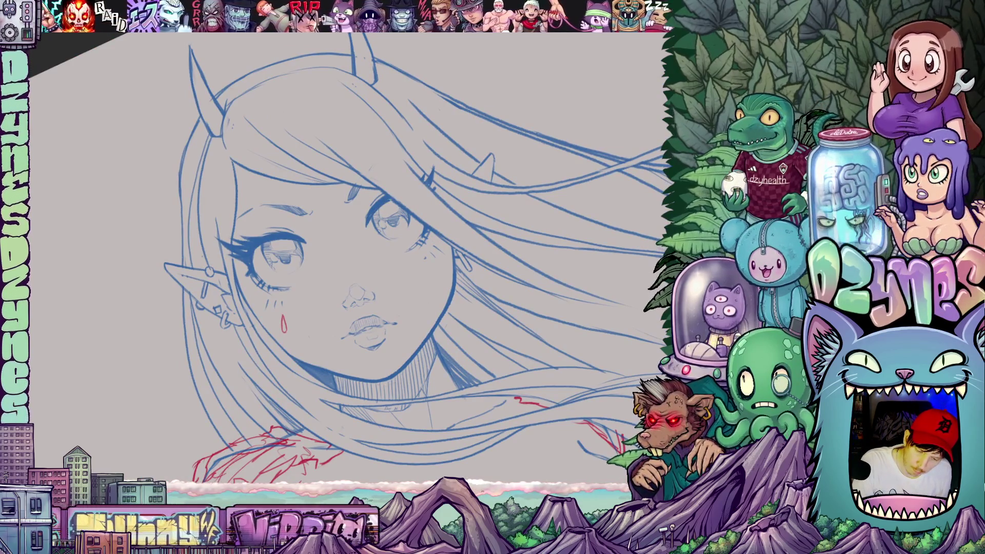
{"action": "left_click_drag", "start_coordinate": [381, 249], "coordinate": [407, 229]}
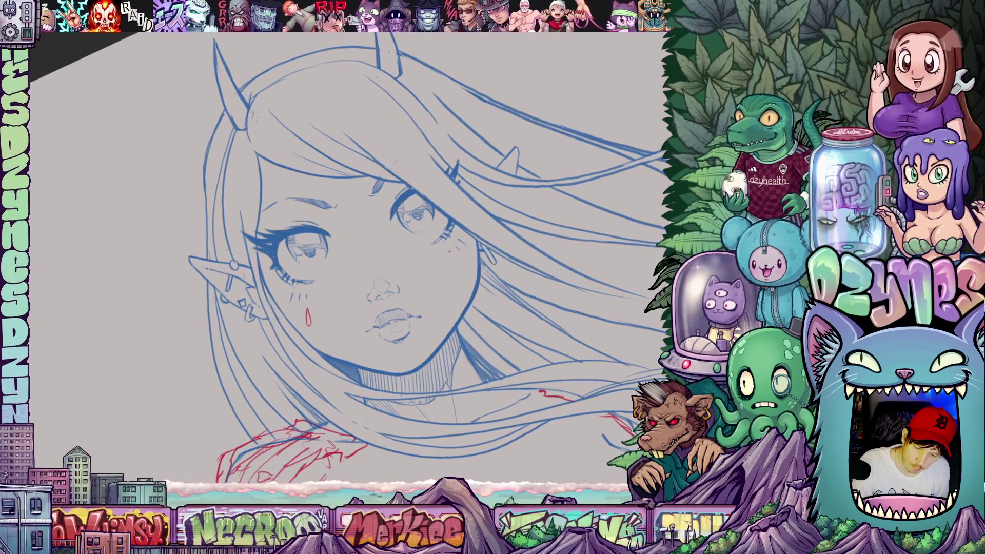
{"action": "left_click_drag", "start_coordinate": [492, 241], "coordinate": [508, 308]}
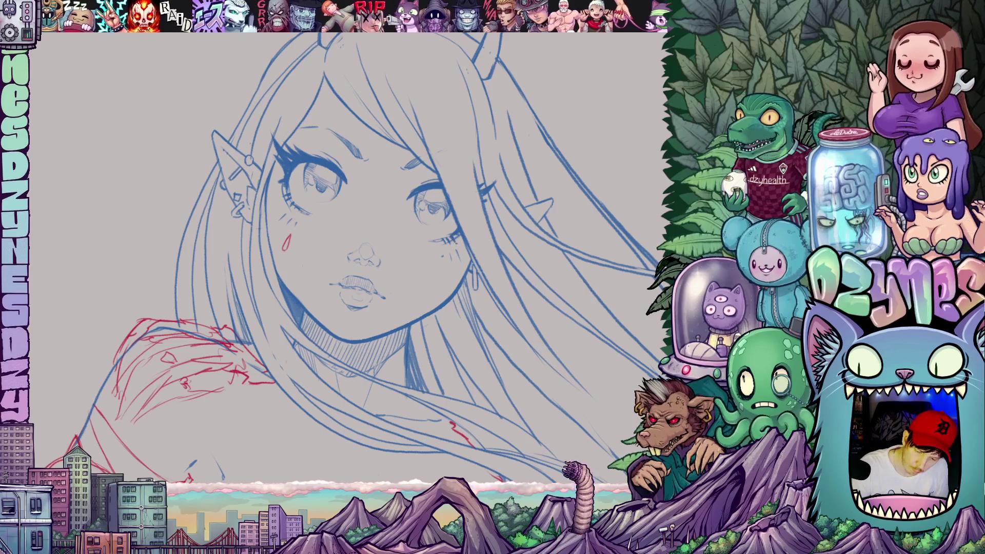
{"action": "left_click_drag", "start_coordinate": [533, 315], "coordinate": [503, 349]}
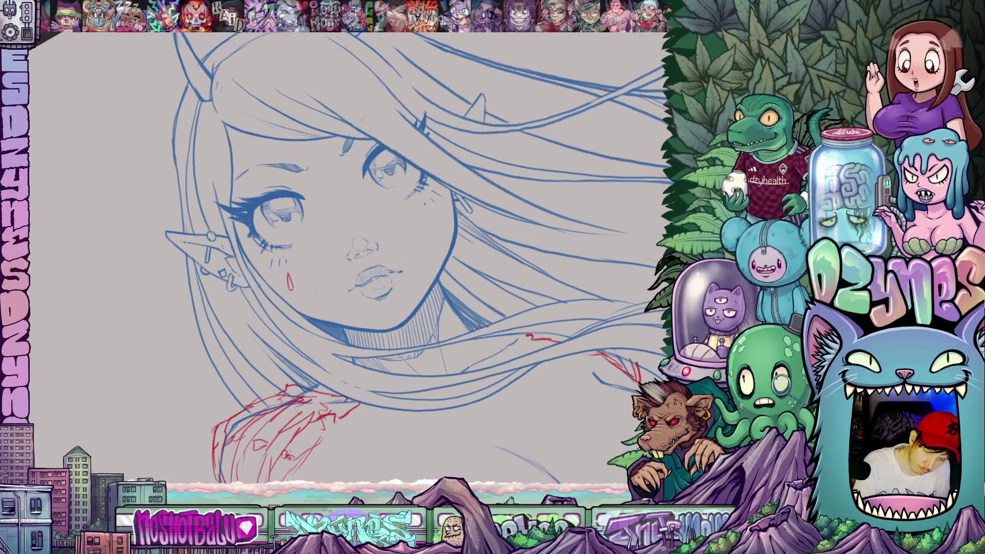
{"action": "mouse_move", "coordinate": [505, 334]}
{"action": "left_mouse_down"}
{"action": "mouse_move", "coordinate": [477, 355]}
{"action": "mouse_move", "coordinate": [516, 348]}
{"action": "left_mouse_up"}
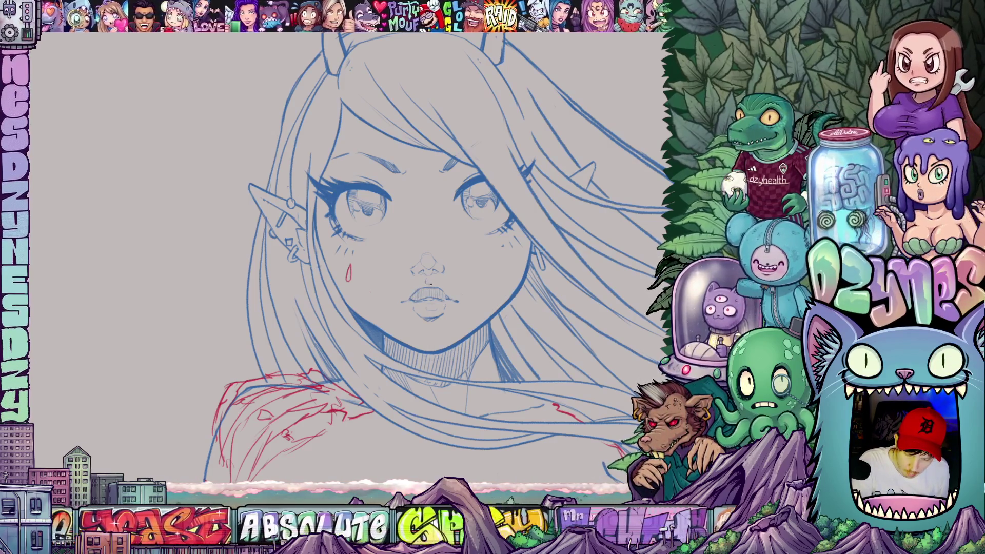
Step: Rotate around the face to review it, then flip the view horizontally again
{"action": "left_click_drag", "start_coordinate": [453, 323], "coordinate": [461, 288]}
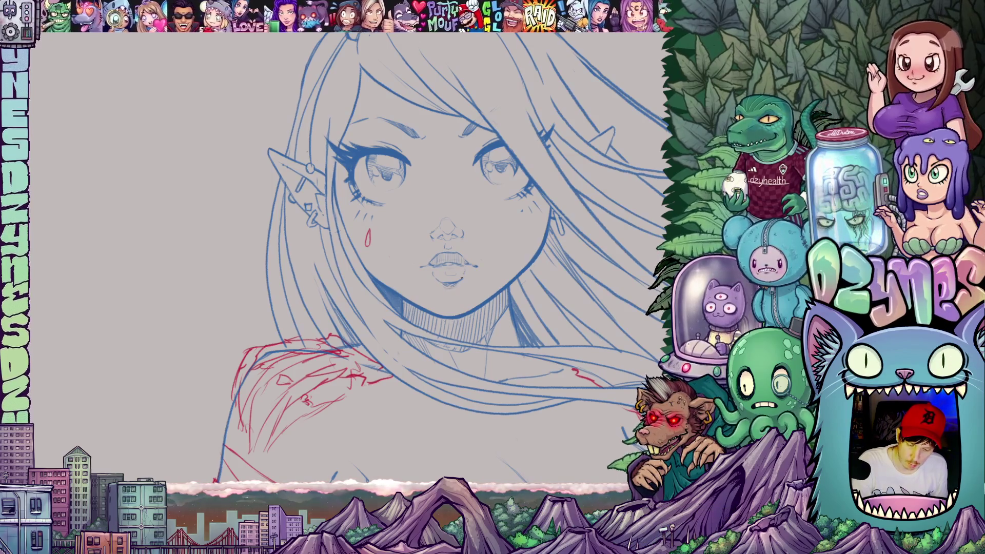
{"action": "left_click_drag", "start_coordinate": [461, 313], "coordinate": [450, 308]}
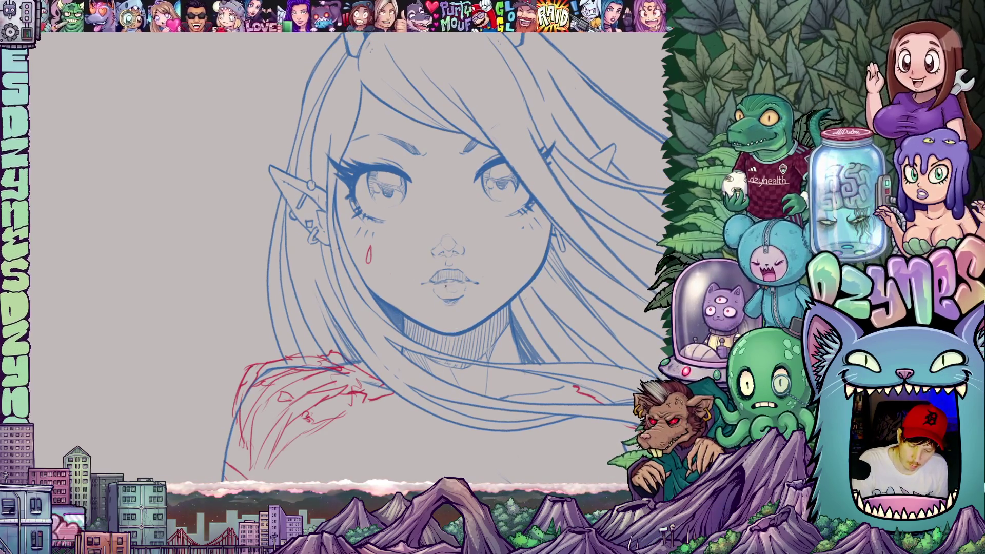
{"action": "left_click_drag", "start_coordinate": [448, 335], "coordinate": [473, 291]}
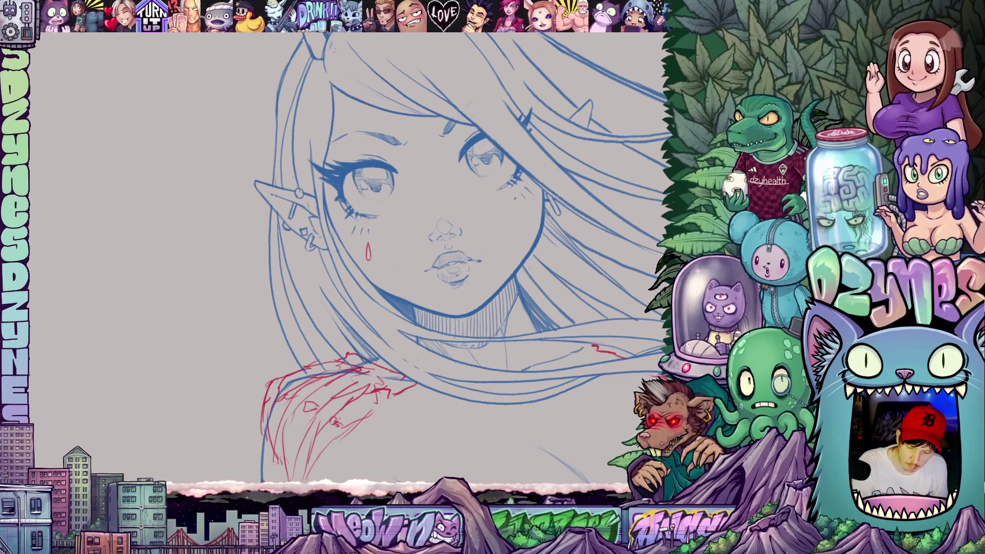
{"action": "mouse_move", "coordinate": [467, 270]}
{"action": "left_mouse_down"}
{"action": "mouse_move", "coordinate": [551, 337]}
{"action": "mouse_move", "coordinate": [578, 282]}
{"action": "left_mouse_up"}
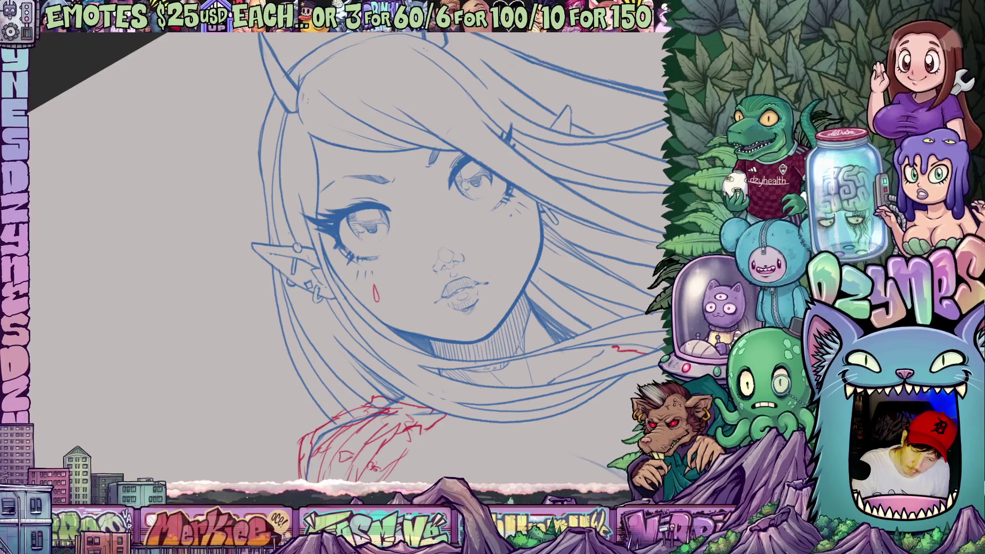
{"action": "mouse_move", "coordinate": [565, 268]}
{"action": "left_mouse_down"}
{"action": "mouse_move", "coordinate": [565, 300]}
{"action": "mouse_move", "coordinate": [412, 161]}
{"action": "left_mouse_up"}
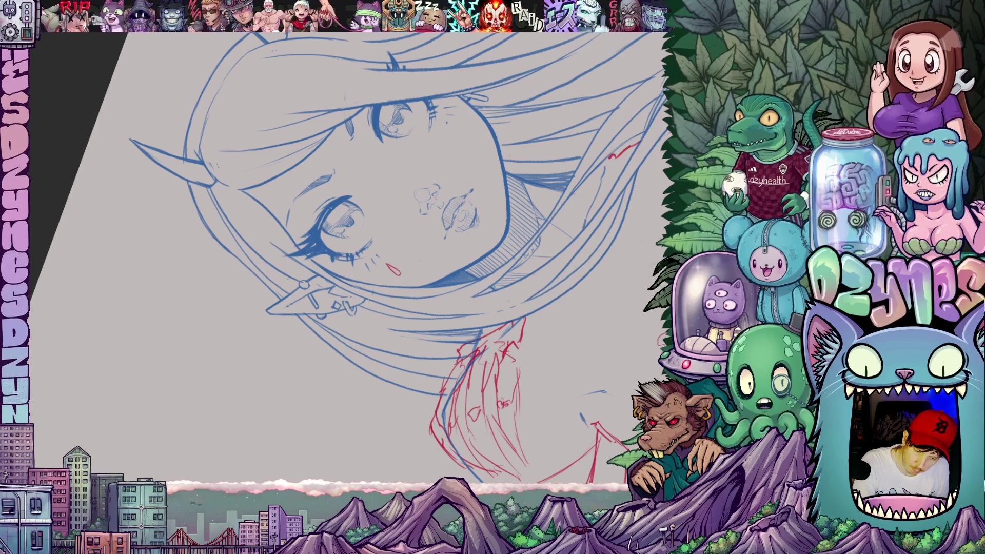
{"action": "left_click_drag", "start_coordinate": [549, 252], "coordinate": [537, 327]}
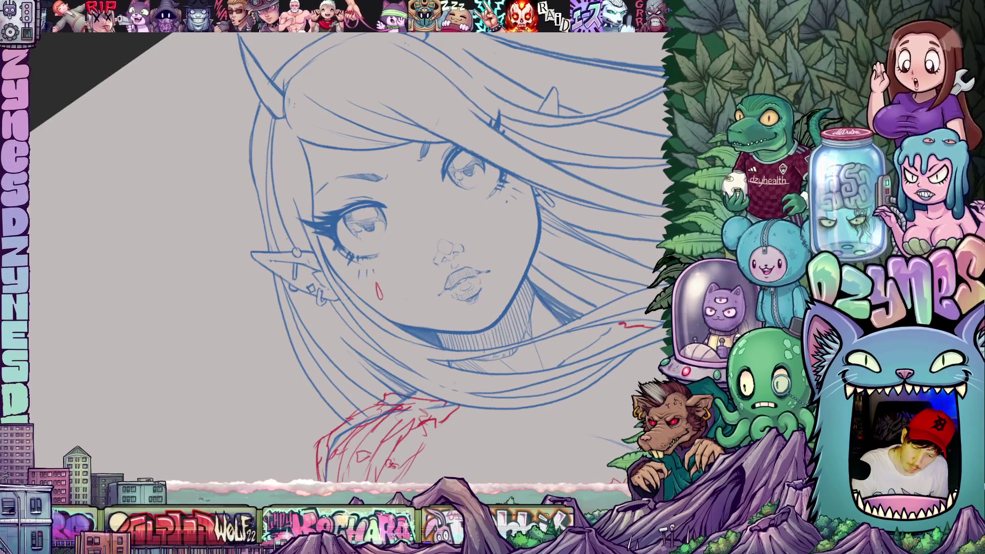
{"action": "left_click_drag", "start_coordinate": [554, 223], "coordinate": [548, 277]}
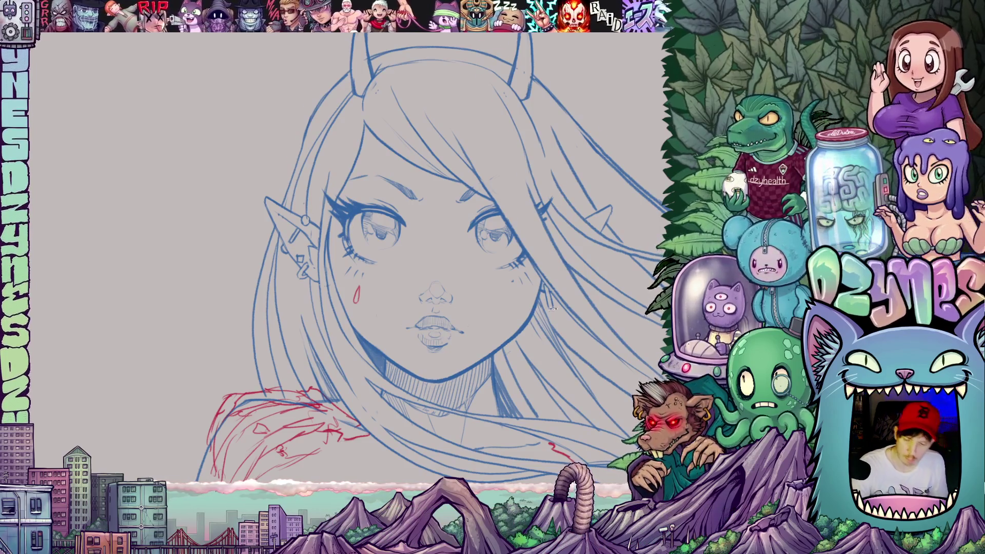
{"action": "scroll", "coordinate": [551, 308], "scroll_direction": "down", "scroll_amount": 5}
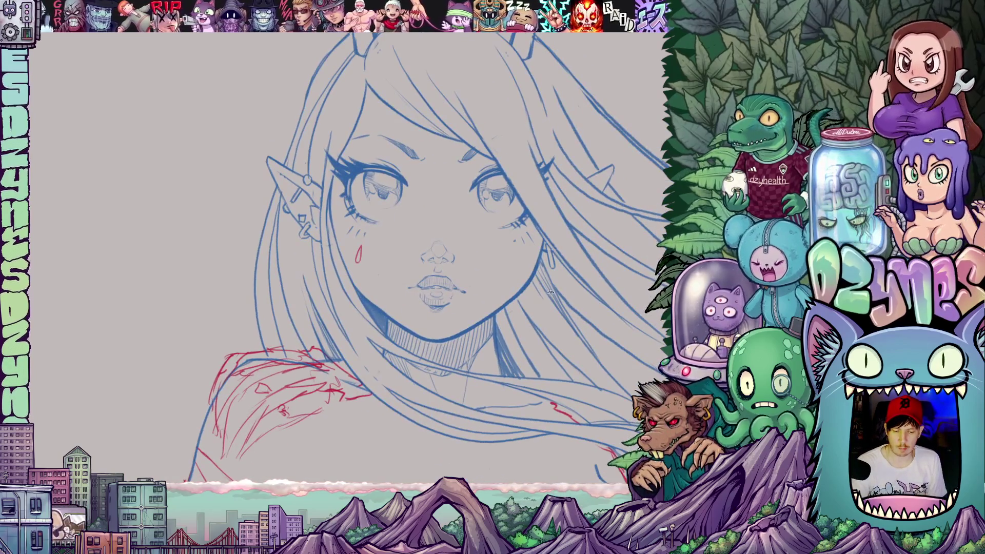
{"action": "key", "text": "h"}
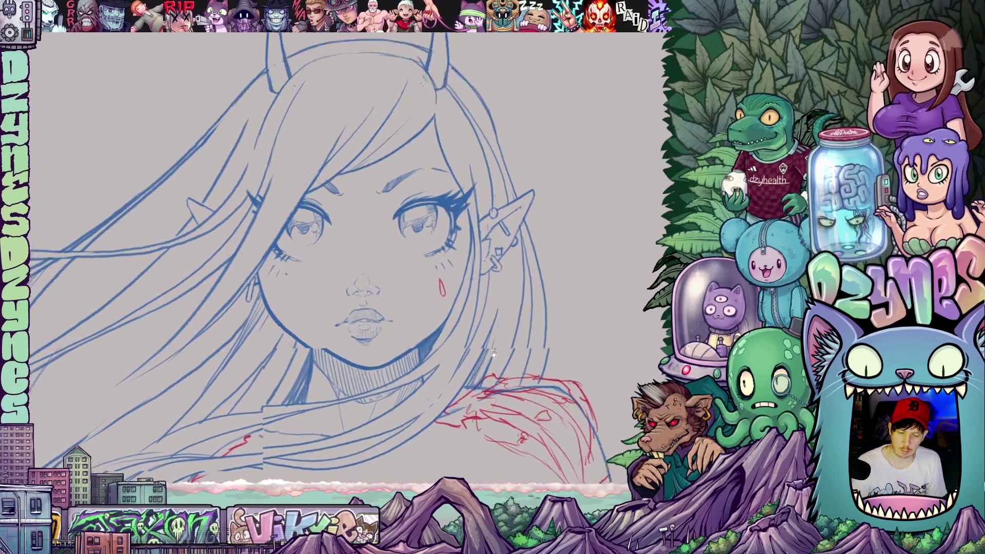
{"action": "scroll", "coordinate": [492, 353], "scroll_direction": "up", "scroll_amount": 3}
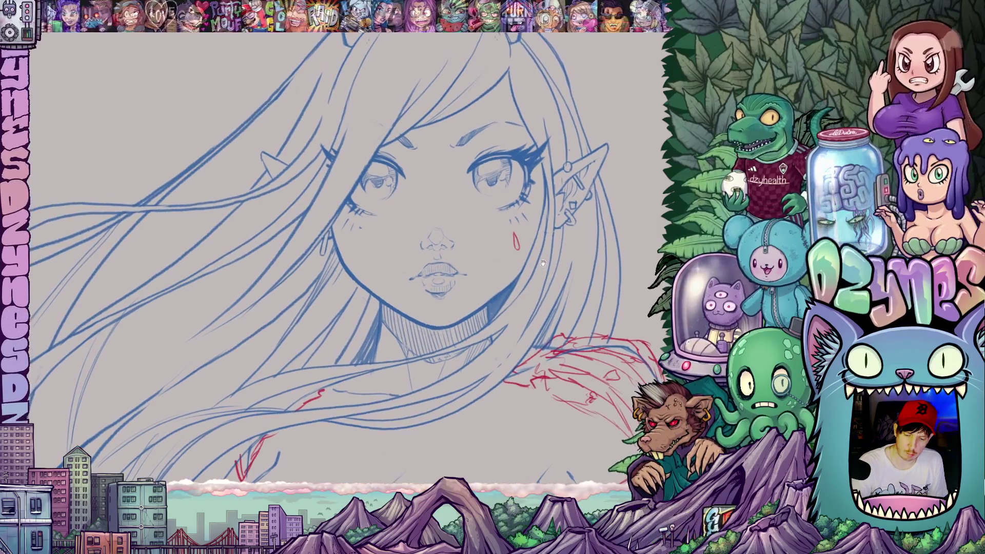
{"action": "left_click_drag", "start_coordinate": [498, 311], "coordinate": [548, 307]}
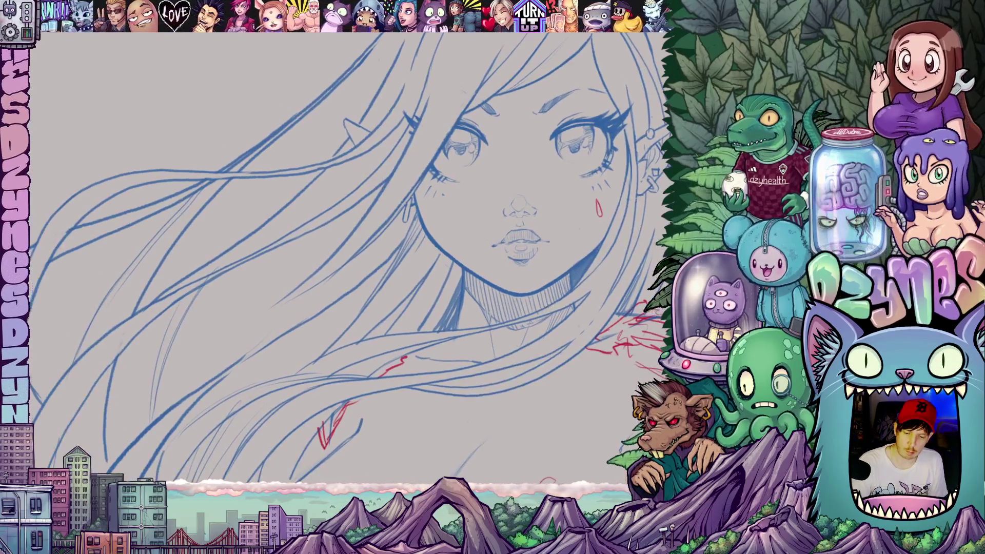
Step: Zoom out and rotate the canvas through several angles to review the whole figure
{"action": "scroll", "coordinate": [287, 305], "scroll_direction": "down", "scroll_amount": 5}
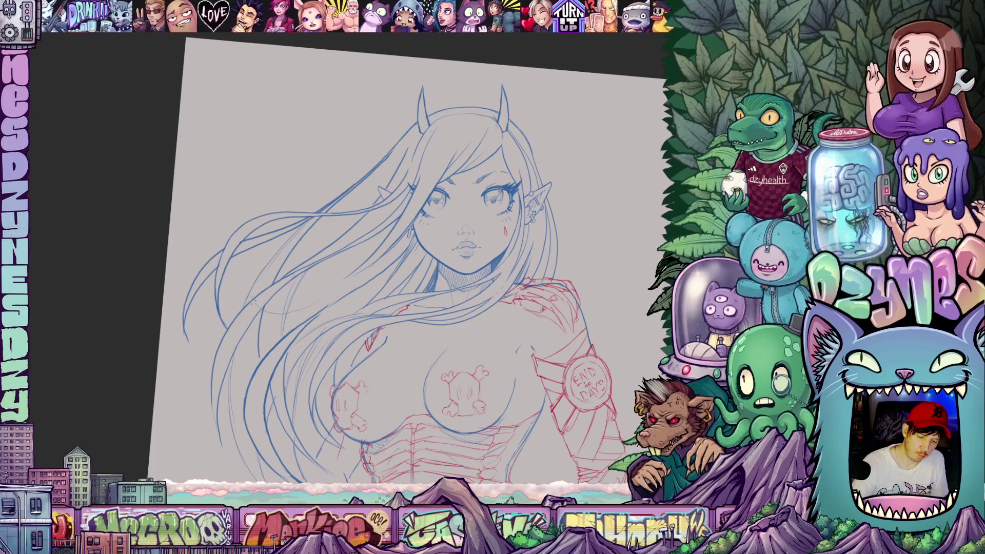
{"action": "left_click_drag", "start_coordinate": [409, 365], "coordinate": [502, 346]}
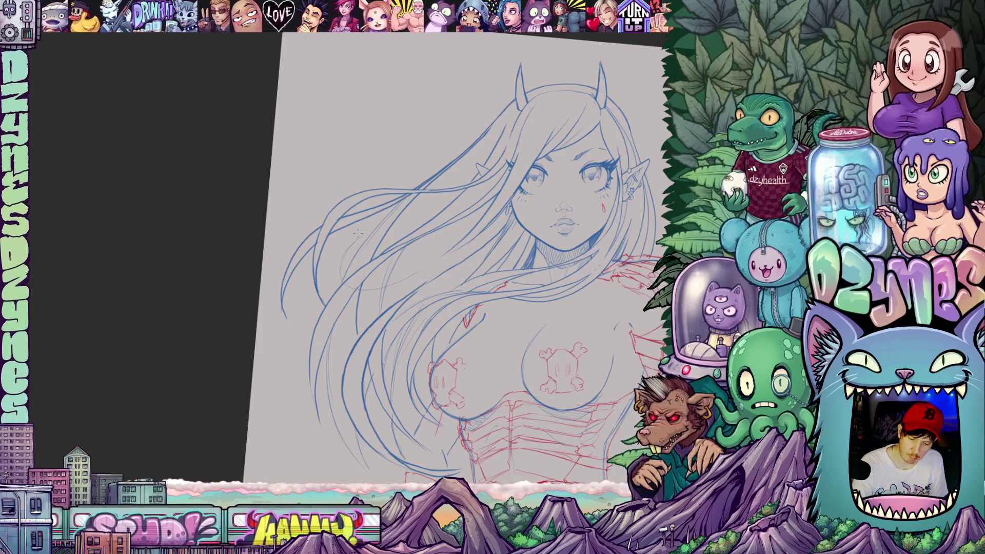
{"action": "left_click_drag", "start_coordinate": [513, 308], "coordinate": [462, 216]}
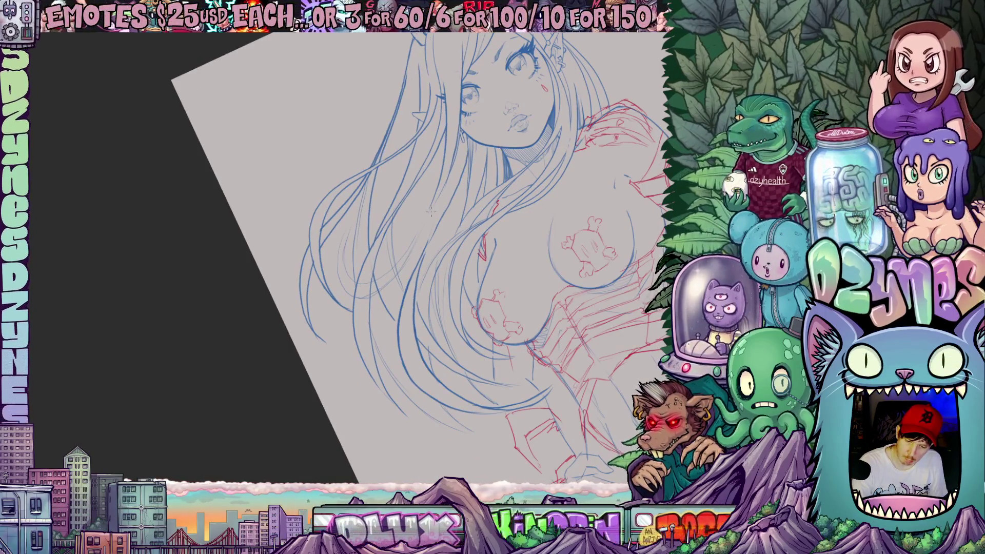
{"action": "left_click_drag", "start_coordinate": [546, 278], "coordinate": [483, 380]}
{"action": "left_click_drag", "start_coordinate": [396, 290], "coordinate": [591, 304]}
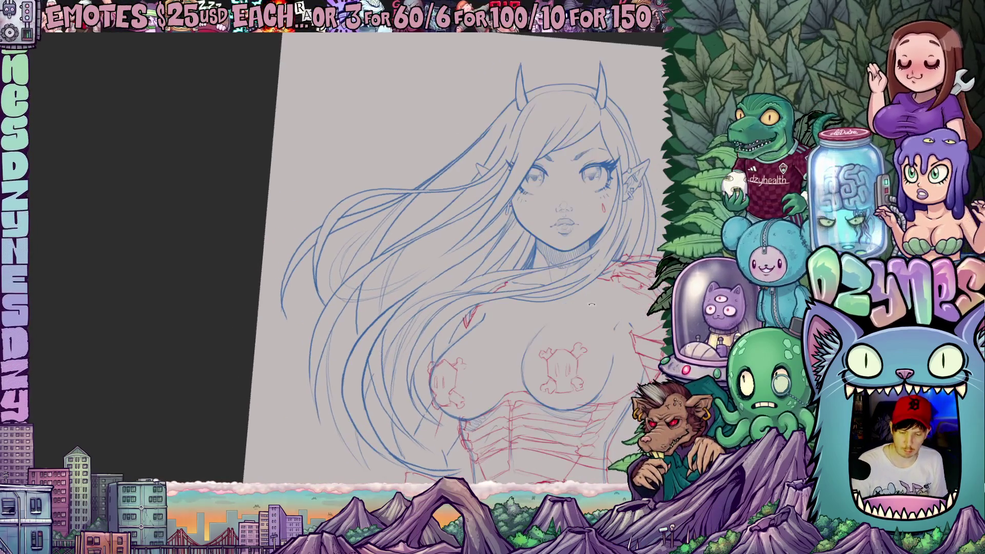
{"action": "left_click_drag", "start_coordinate": [570, 343], "coordinate": [423, 406]}
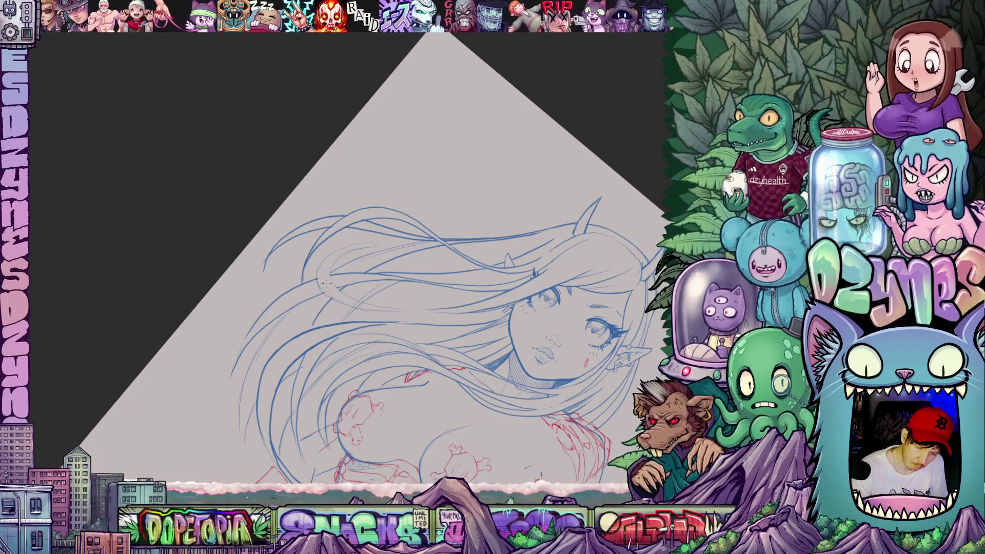
{"action": "mouse_move", "coordinate": [498, 370]}
{"action": "left_mouse_down"}
{"action": "mouse_move", "coordinate": [558, 320]}
{"action": "mouse_move", "coordinate": [567, 335]}
{"action": "mouse_move", "coordinate": [413, 307]}
{"action": "left_mouse_up"}
{"action": "mouse_move", "coordinate": [471, 267]}
{"action": "left_mouse_down"}
{"action": "mouse_move", "coordinate": [499, 304]}
{"action": "mouse_move", "coordinate": [540, 279]}
{"action": "left_mouse_up"}
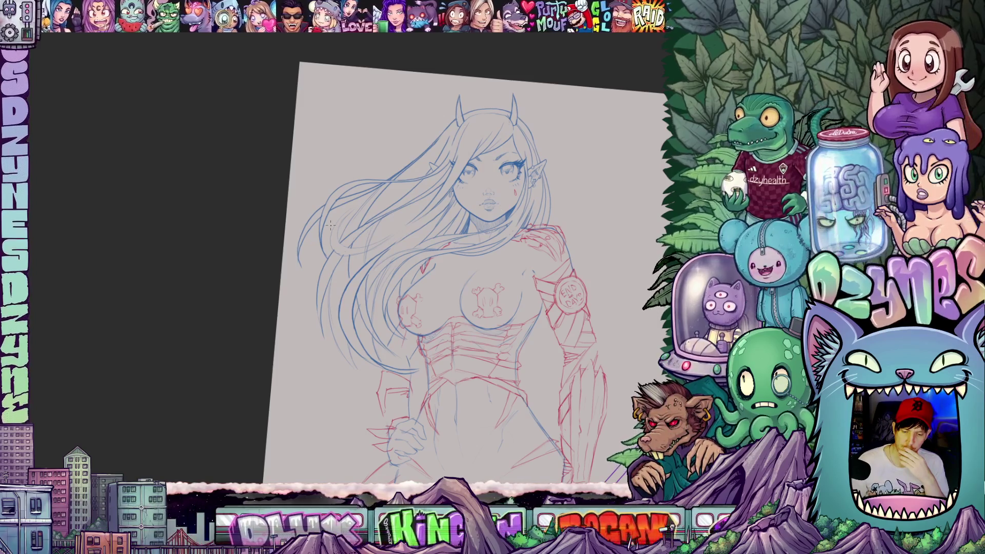
Step: Erase the faint stray sketch strokes near the elf's chest
{"action": "scroll", "coordinate": [331, 224], "scroll_direction": "up", "scroll_amount": 5}
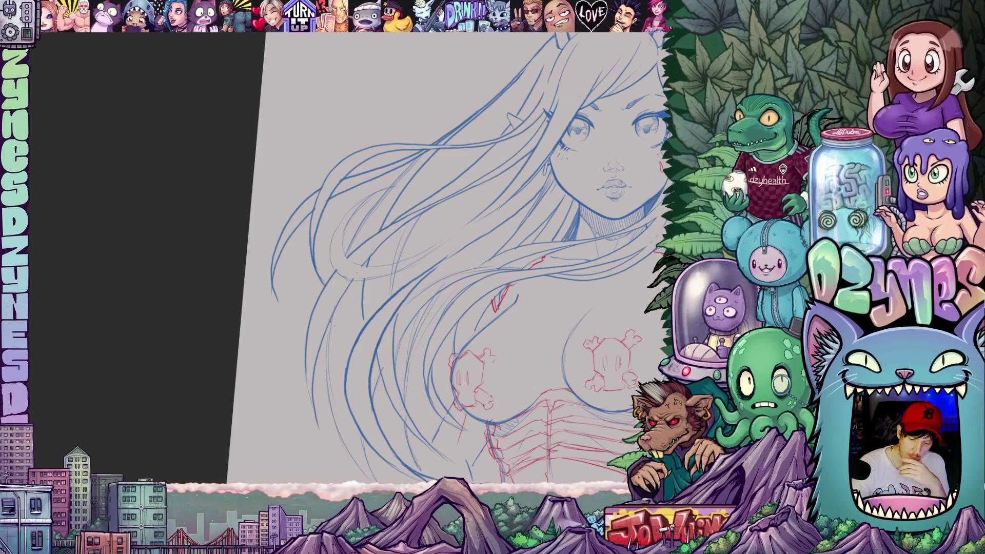
{"action": "mouse_move", "coordinate": [544, 424]}
{"action": "left_mouse_down"}
{"action": "mouse_move", "coordinate": [521, 410]}
{"action": "mouse_move", "coordinate": [493, 359]}
{"action": "mouse_move", "coordinate": [482, 360]}
{"action": "left_mouse_up"}
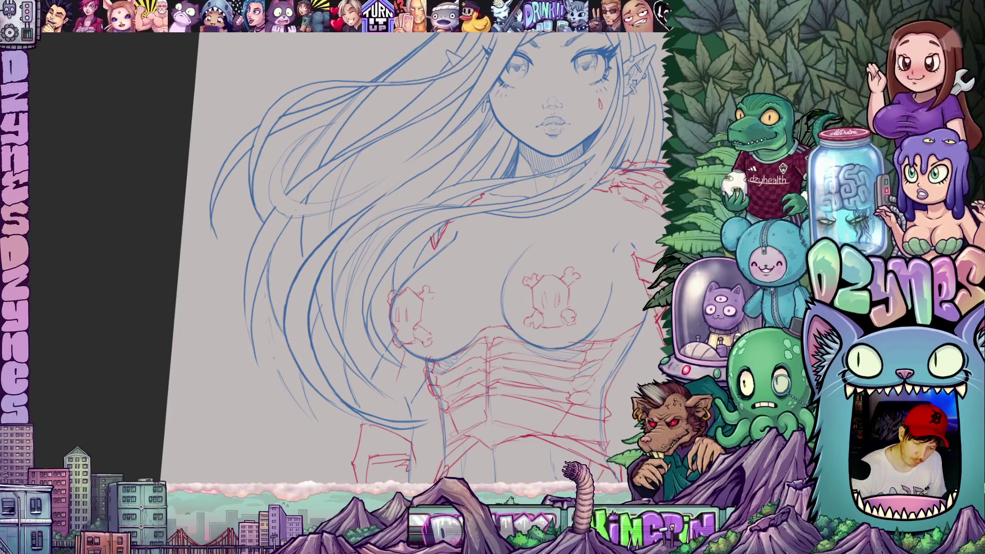
{"action": "left_click_drag", "start_coordinate": [279, 372], "coordinate": [303, 411]}
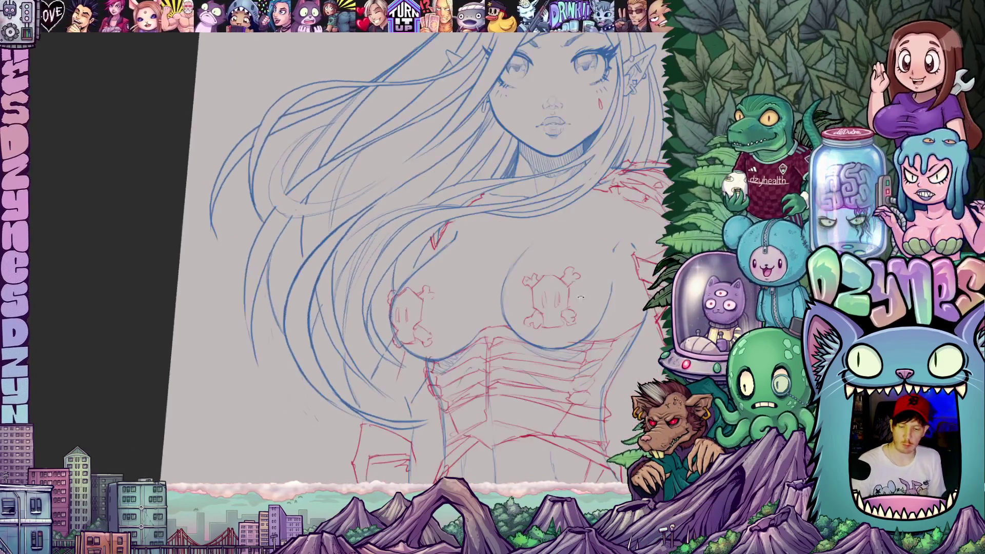
{"action": "scroll", "coordinate": [501, 303], "scroll_direction": "down", "scroll_amount": 3}
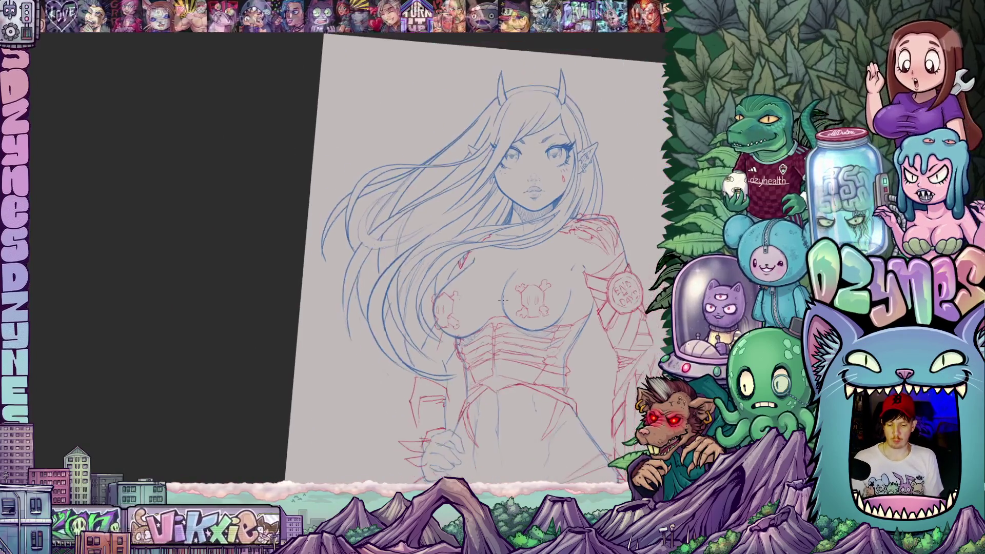
Step: Undo the stray faint marks and sketch new faint strokes along the left arm and torso side
{"action": "scroll", "coordinate": [438, 293], "scroll_direction": "up", "scroll_amount": 2}
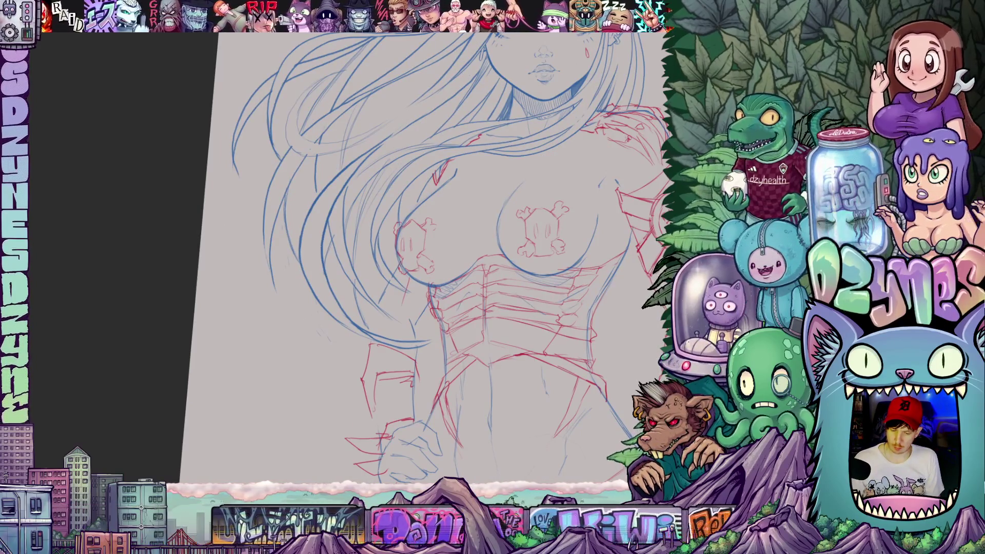
{"action": "key", "text": "ctrl+z"}
{"action": "left_click_drag", "start_coordinate": [430, 259], "coordinate": [365, 435]}
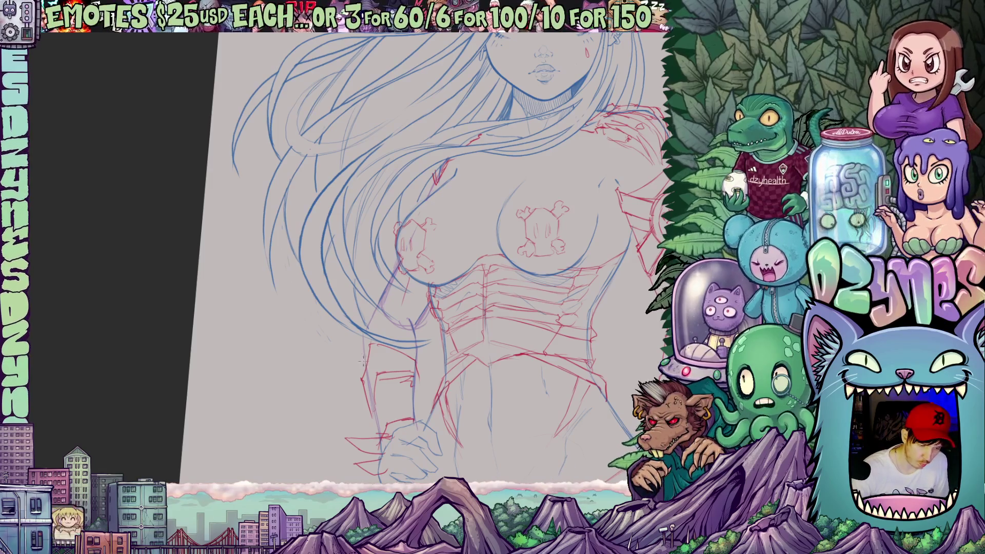
{"action": "mouse_move", "coordinate": [365, 334]}
{"action": "left_mouse_down"}
{"action": "mouse_move", "coordinate": [365, 359]}
{"action": "mouse_move", "coordinate": [503, 331]}
{"action": "left_mouse_up"}
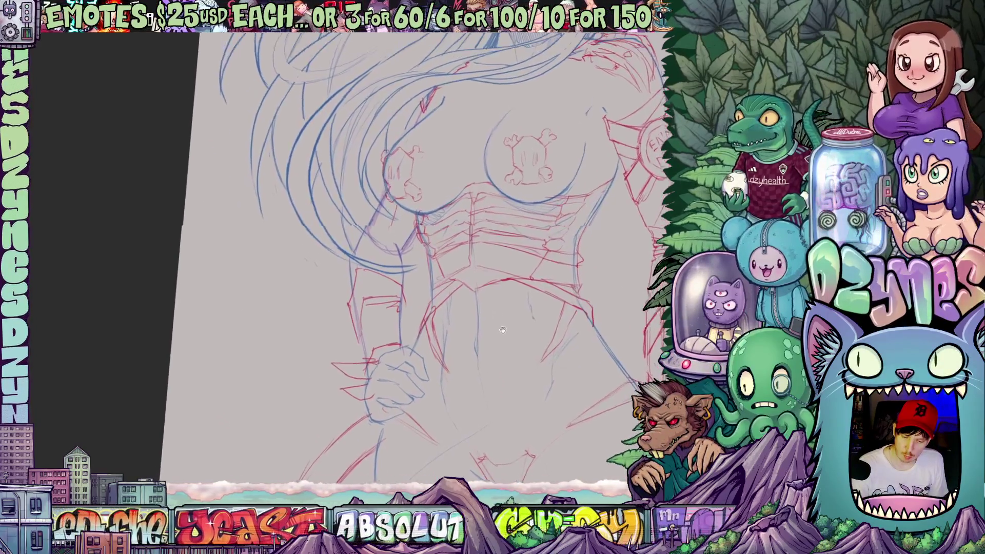
Step: Zoom, pan and tilt the view to check the face, then close in on the hair and left shoulder
{"action": "scroll", "coordinate": [502, 331], "scroll_direction": "up", "scroll_amount": 2}
{"action": "scroll", "coordinate": [477, 348], "scroll_direction": "down", "scroll_amount": 5}
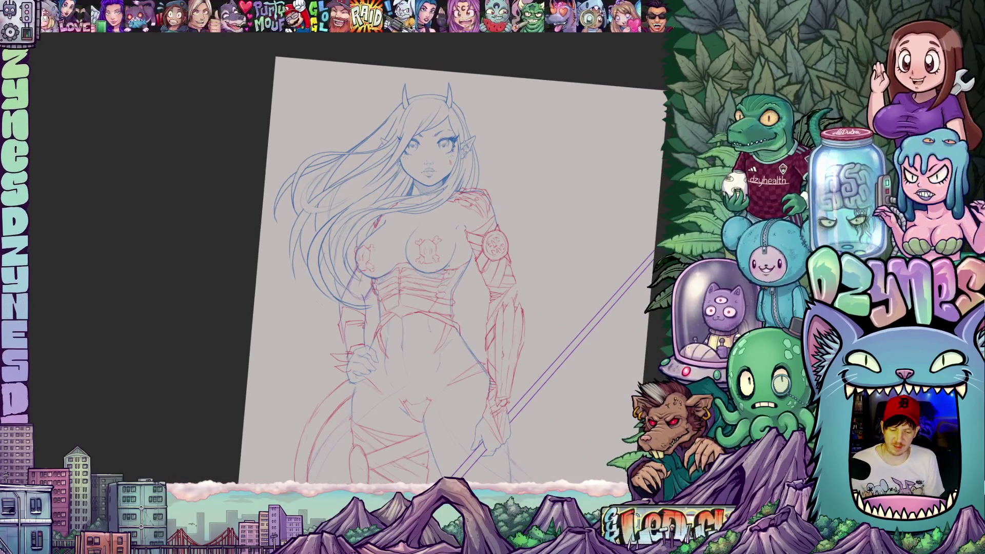
{"action": "scroll", "coordinate": [447, 242], "scroll_direction": "up", "scroll_amount": 5}
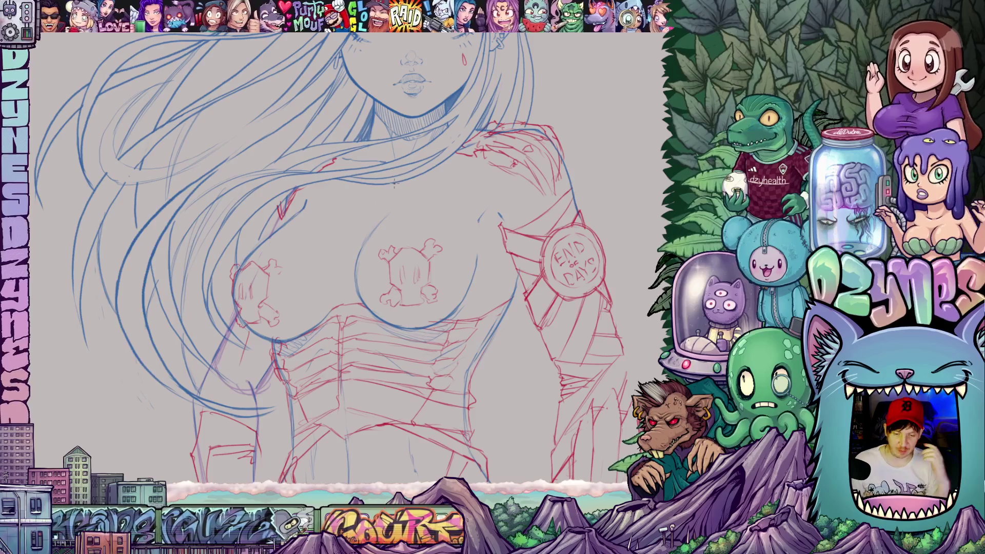
{"action": "left_click_drag", "start_coordinate": [376, 193], "coordinate": [369, 296]}
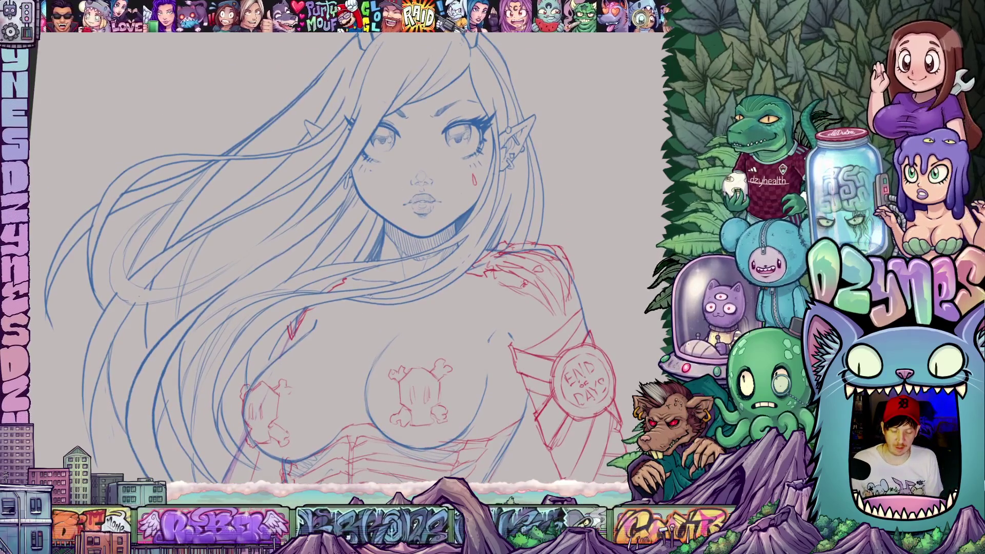
{"action": "scroll", "coordinate": [429, 303], "scroll_direction": "up", "scroll_amount": 2}
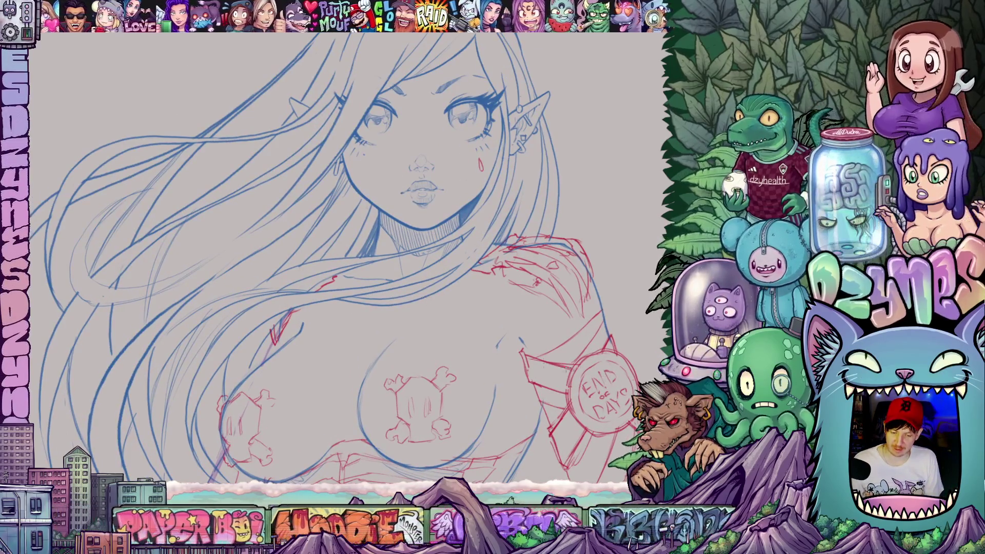
{"action": "scroll", "coordinate": [408, 323], "scroll_direction": "up", "scroll_amount": 2}
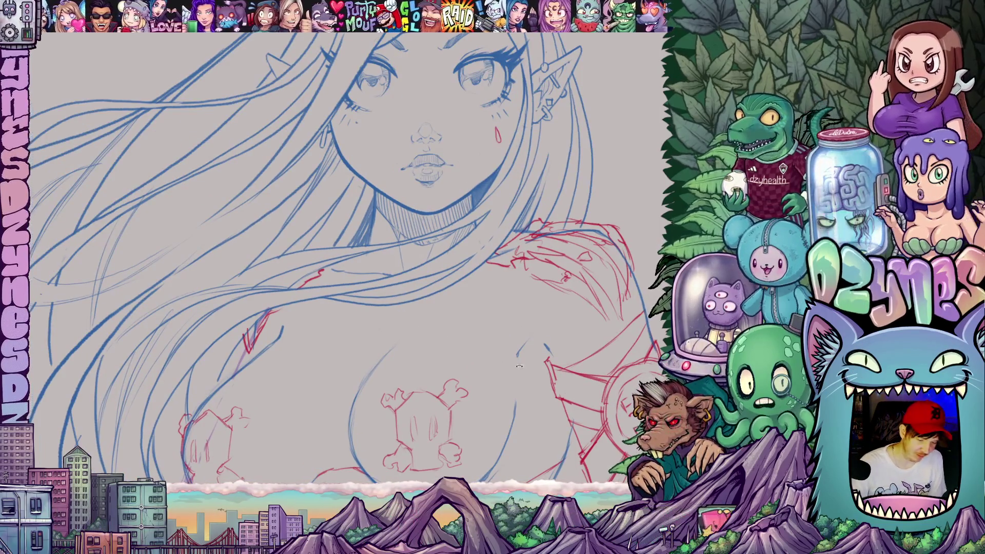
{"action": "left_click_drag", "start_coordinate": [519, 366], "coordinate": [340, 353]}
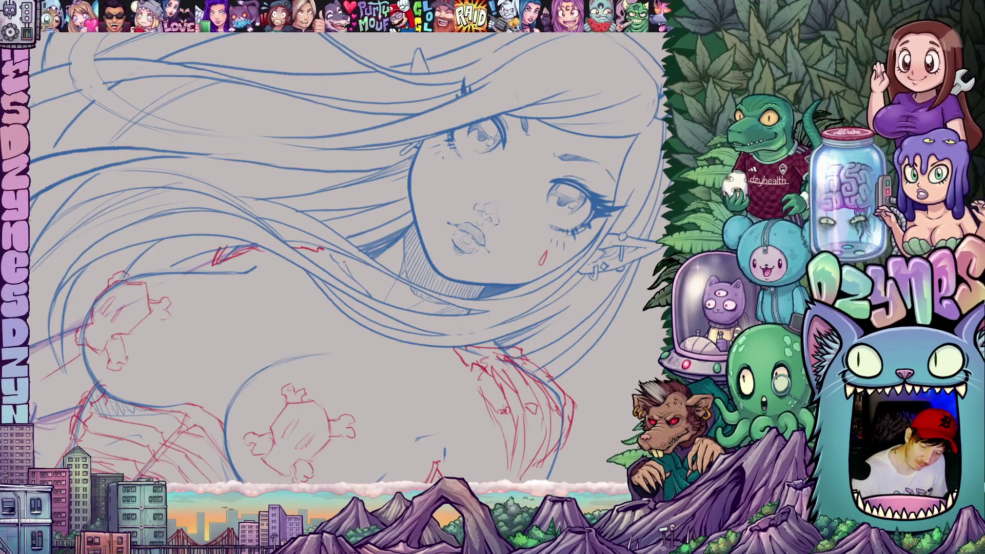
{"action": "left_click_drag", "start_coordinate": [519, 334], "coordinate": [431, 189]}
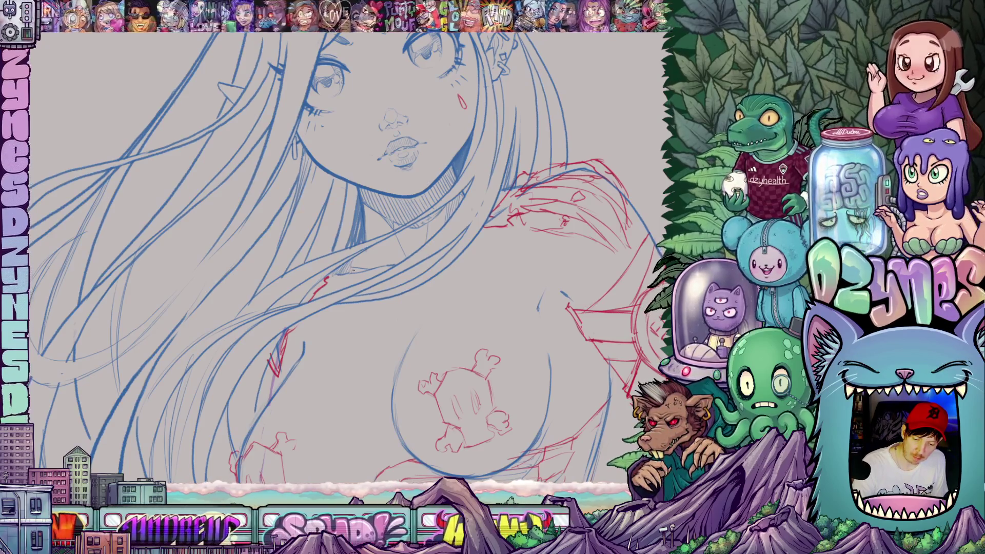
{"action": "left_click_drag", "start_coordinate": [443, 303], "coordinate": [392, 354]}
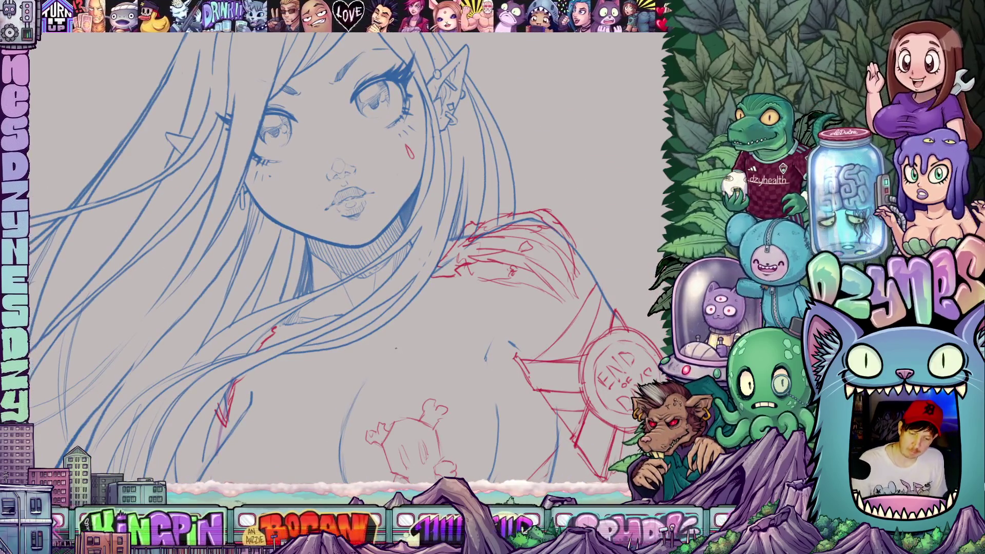
{"action": "mouse_move", "coordinate": [462, 256]}
{"action": "left_mouse_down"}
{"action": "mouse_move", "coordinate": [554, 338]}
{"action": "mouse_move", "coordinate": [583, 296]}
{"action": "left_mouse_up"}
{"action": "left_click_drag", "start_coordinate": [439, 312], "coordinate": [388, 227]}
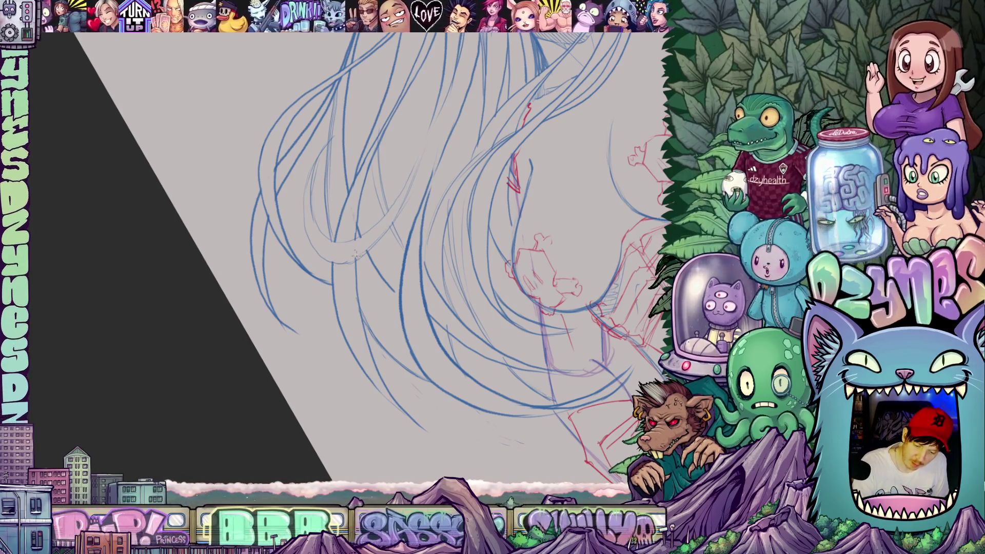
{"action": "mouse_move", "coordinate": [376, 240]}
{"action": "left_mouse_down"}
{"action": "mouse_move", "coordinate": [568, 318]}
{"action": "mouse_move", "coordinate": [410, 407]}
{"action": "left_mouse_up"}
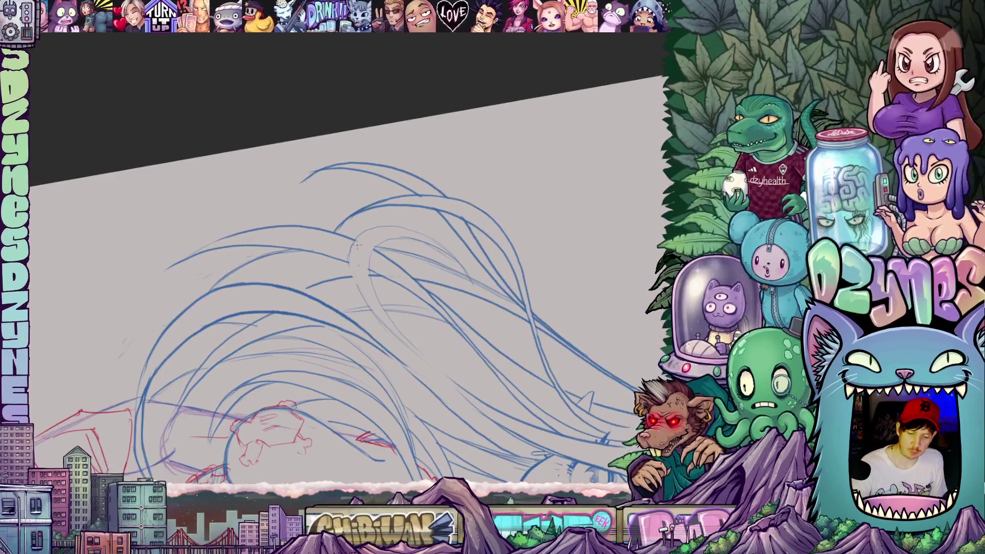
{"action": "mouse_move", "coordinate": [354, 287]}
{"action": "left_mouse_down"}
{"action": "mouse_move", "coordinate": [450, 413]}
{"action": "mouse_move", "coordinate": [285, 275]}
{"action": "left_mouse_up"}
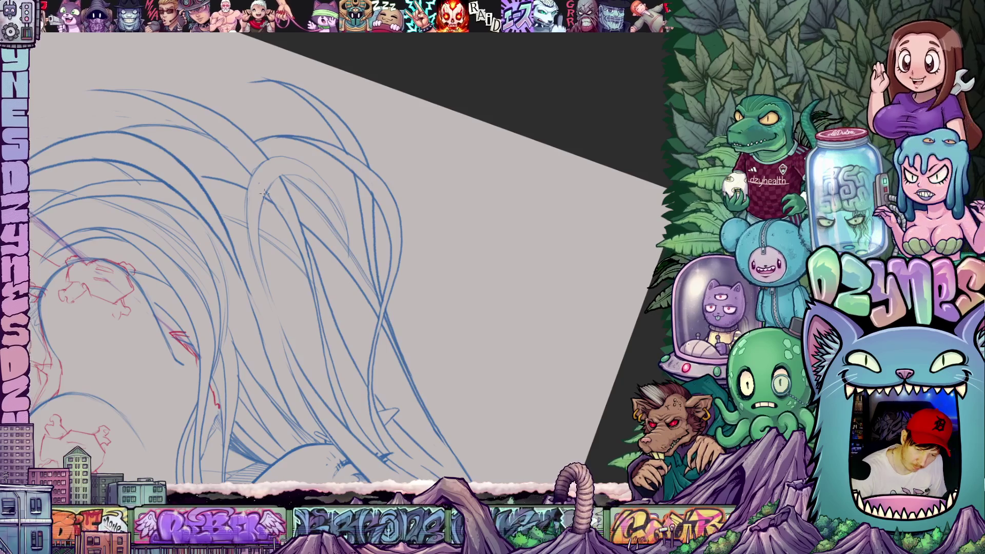
{"action": "left_click_drag", "start_coordinate": [445, 319], "coordinate": [564, 163]}
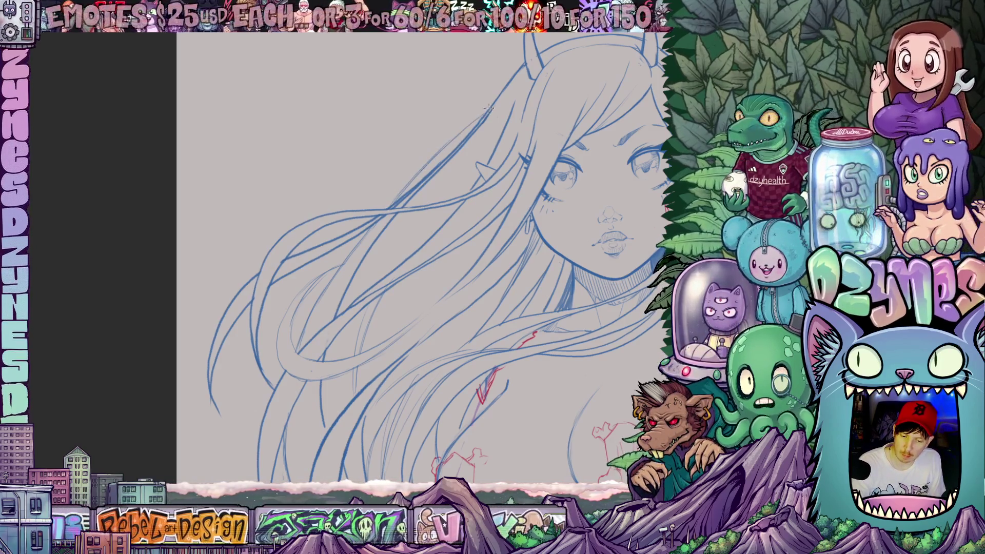
{"action": "scroll", "coordinate": [508, 119], "scroll_direction": "down", "scroll_amount": 5}
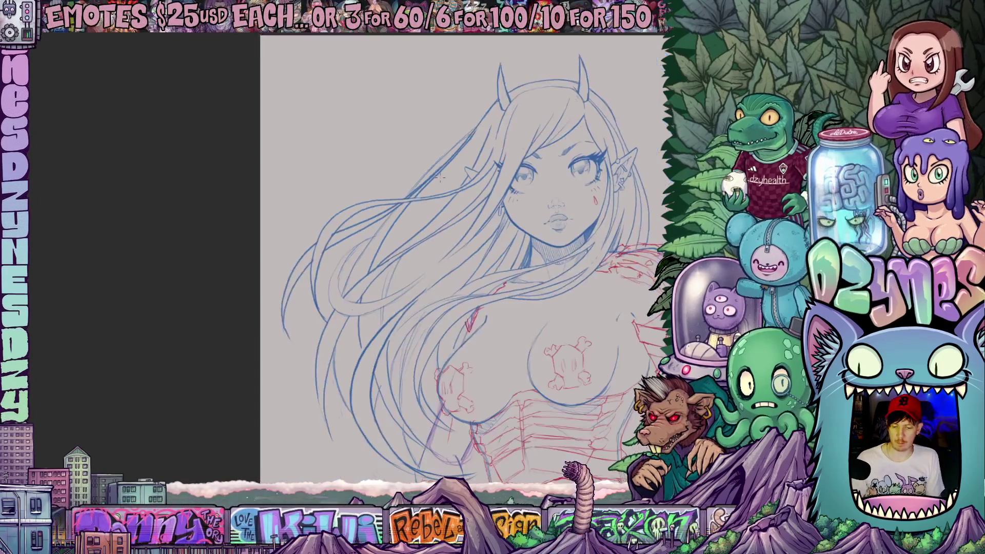
{"action": "left_click_drag", "start_coordinate": [354, 141], "coordinate": [365, 132]}
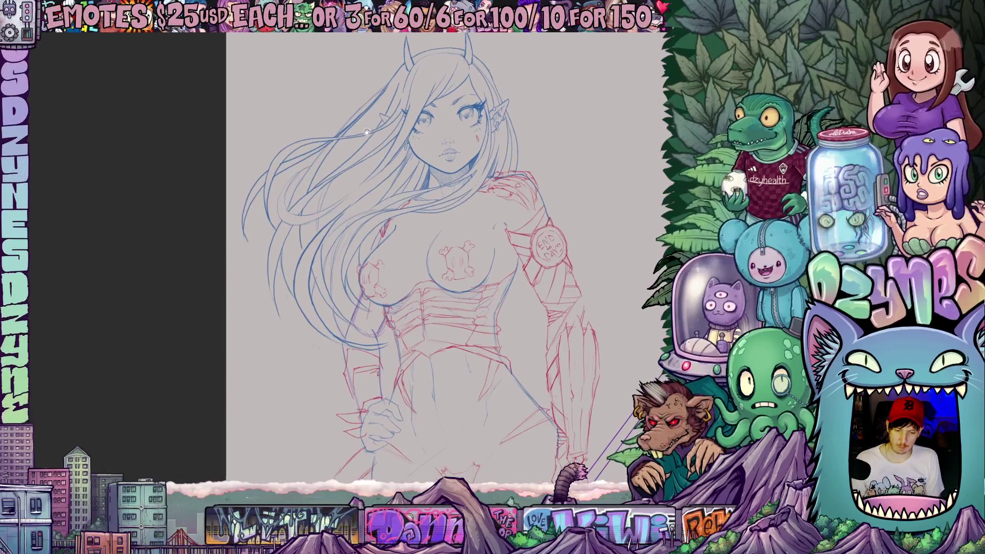
{"action": "scroll", "coordinate": [351, 172], "scroll_direction": "up", "scroll_amount": 2}
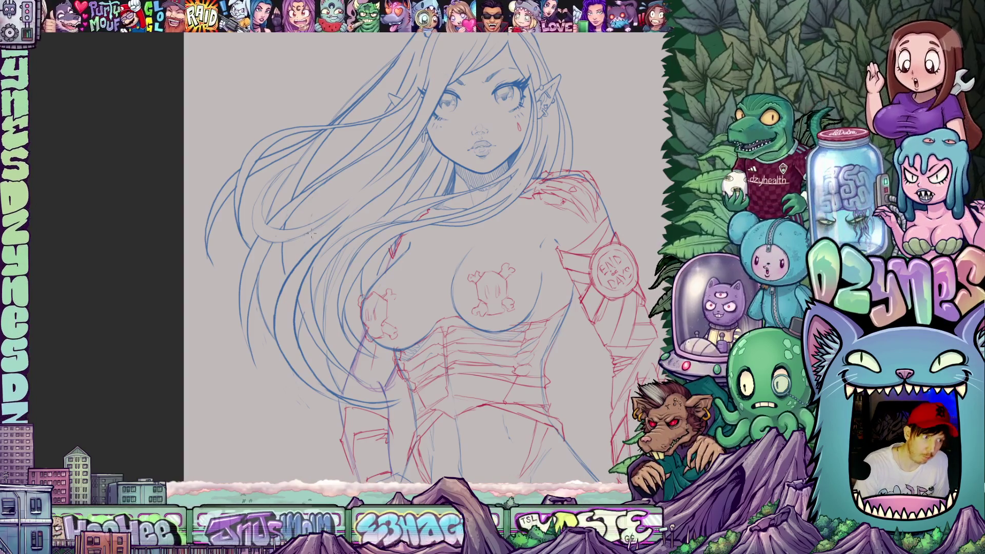
{"action": "scroll", "coordinate": [319, 256], "scroll_direction": "down", "scroll_amount": 3}
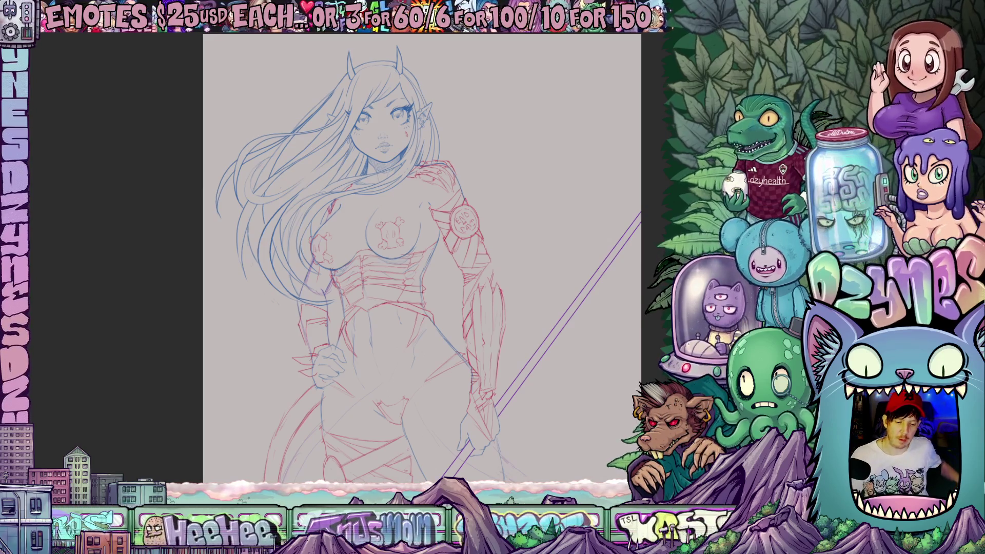
{"action": "scroll", "coordinate": [288, 264], "scroll_direction": "up", "scroll_amount": 1}
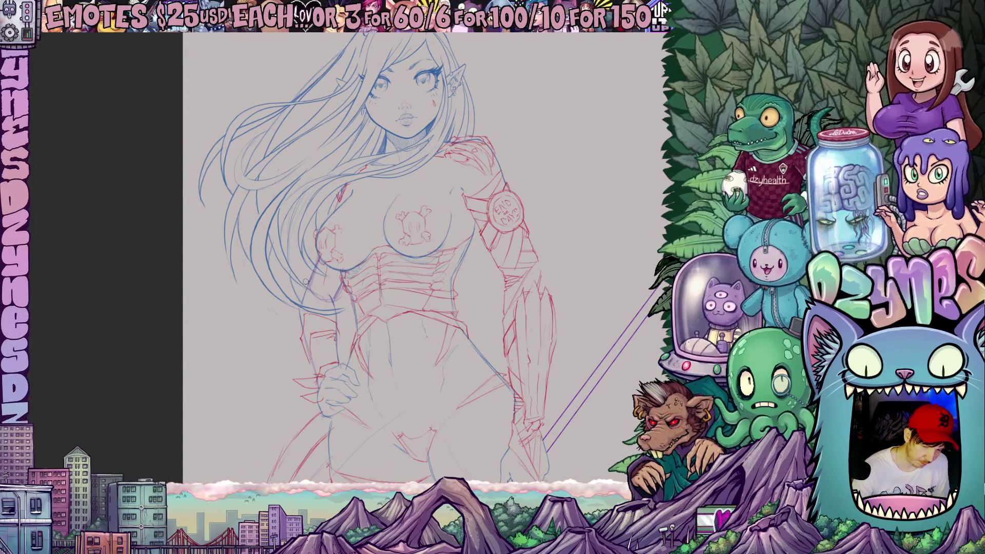
{"action": "scroll", "coordinate": [293, 275], "scroll_direction": "up", "scroll_amount": 2}
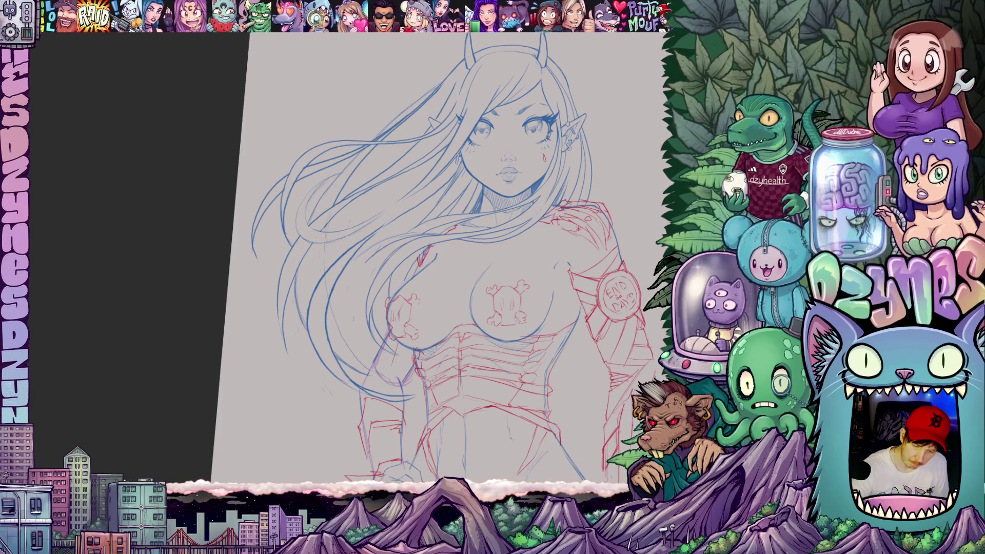
{"action": "left_click_drag", "start_coordinate": [506, 378], "coordinate": [508, 365]}
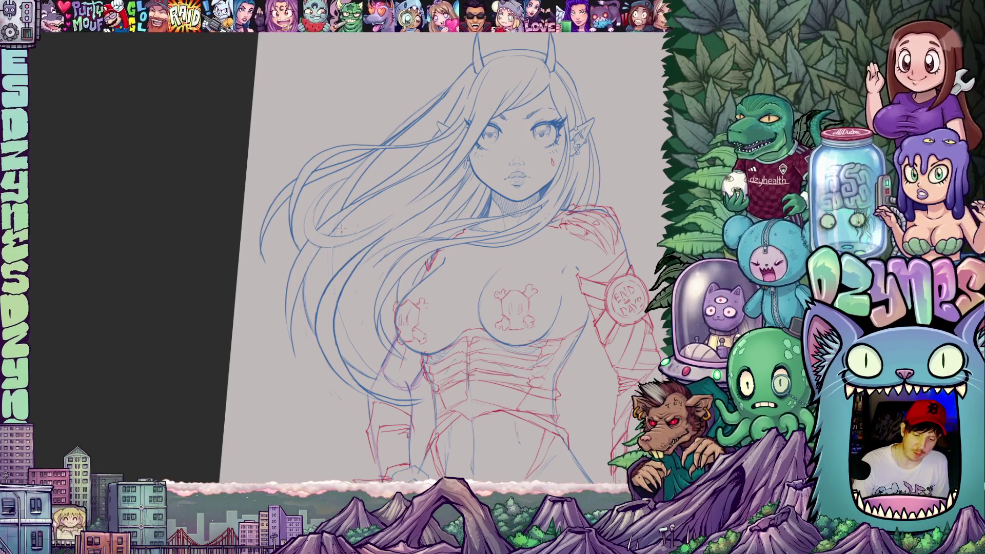
{"action": "left_click_drag", "start_coordinate": [432, 179], "coordinate": [590, 225]}
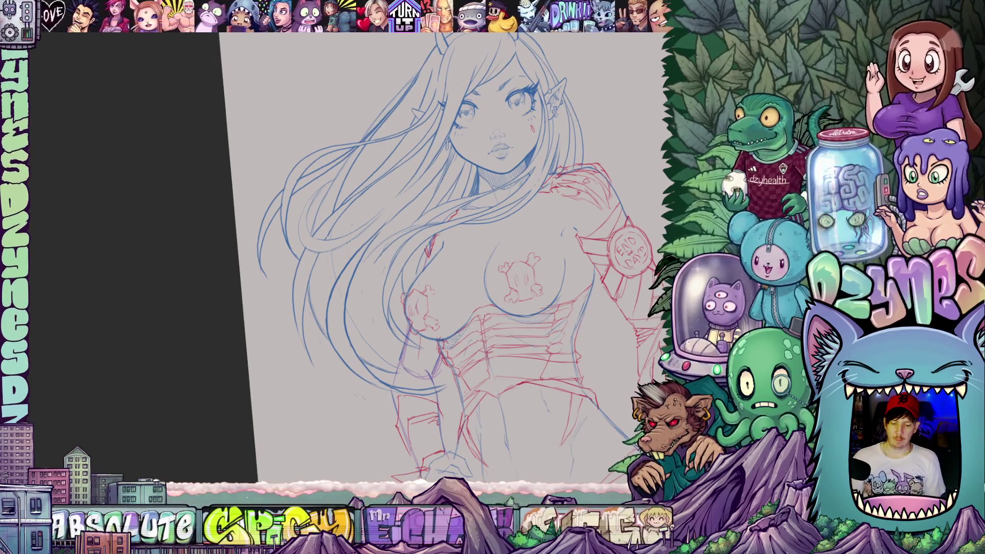
{"action": "scroll", "coordinate": [538, 360], "scroll_direction": "down", "scroll_amount": 5}
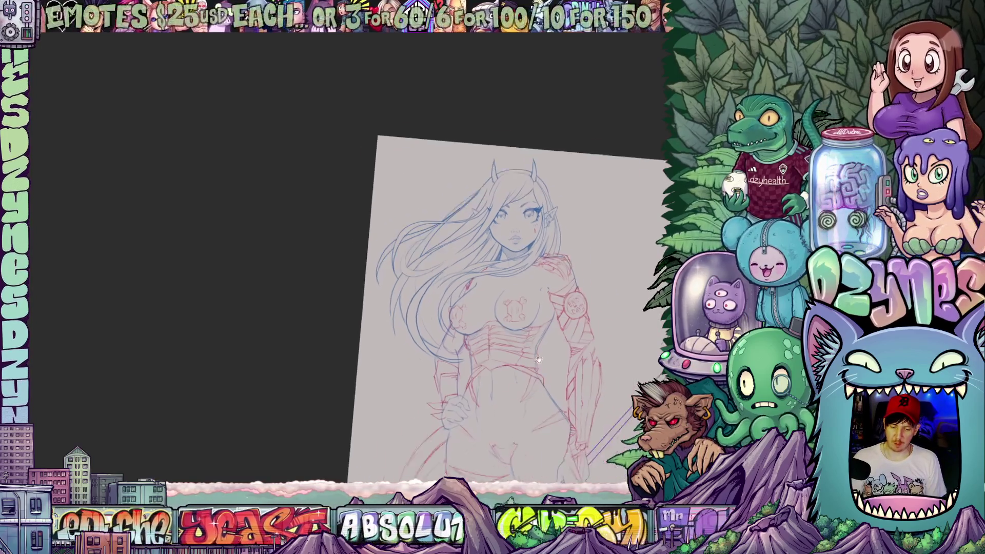
{"action": "scroll", "coordinate": [538, 360], "scroll_direction": "up", "scroll_amount": 5}
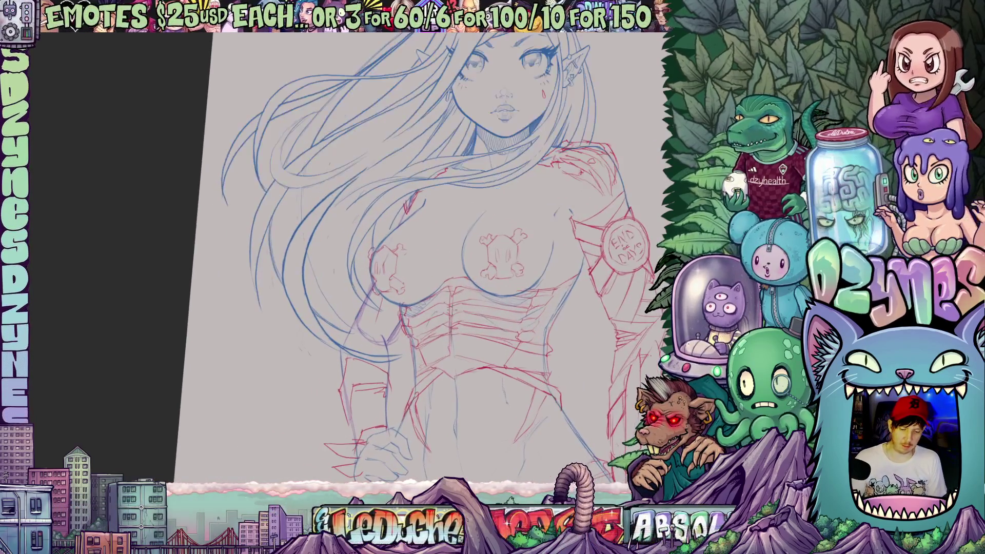
{"action": "left_click_drag", "start_coordinate": [452, 310], "coordinate": [382, 313]}
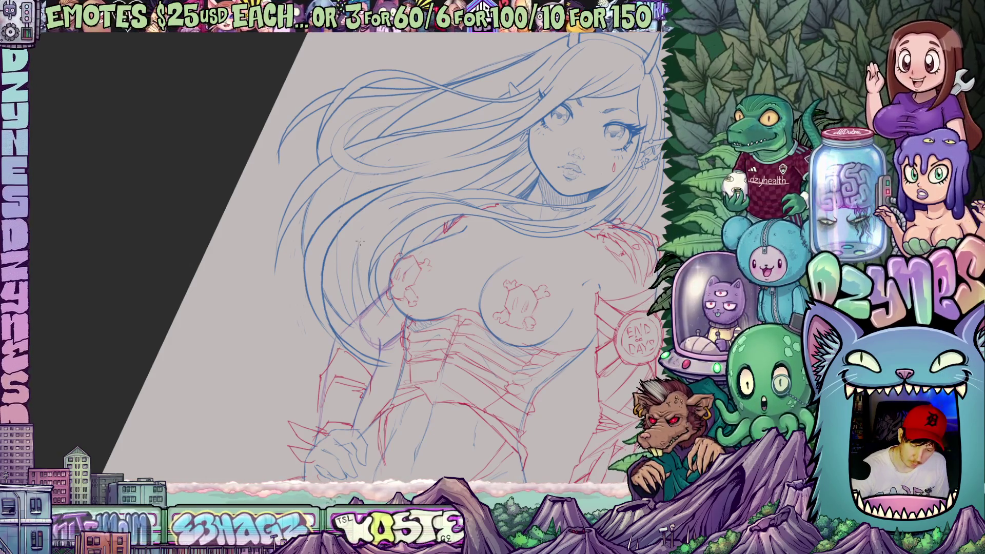
{"action": "left_click_drag", "start_coordinate": [424, 178], "coordinate": [603, 232]}
{"action": "left_click_drag", "start_coordinate": [459, 219], "coordinate": [477, 258]}
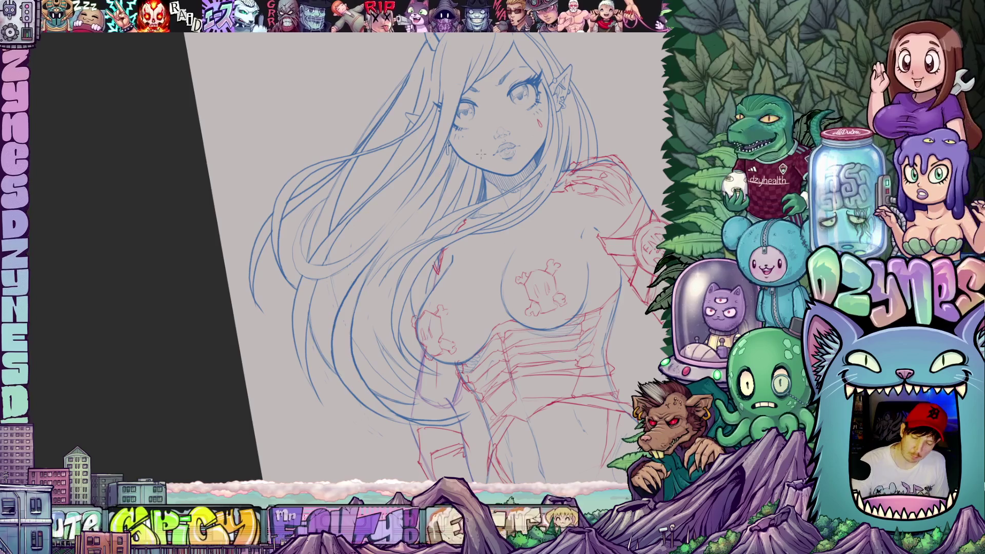
{"action": "scroll", "coordinate": [481, 153], "scroll_direction": "down", "scroll_amount": 5}
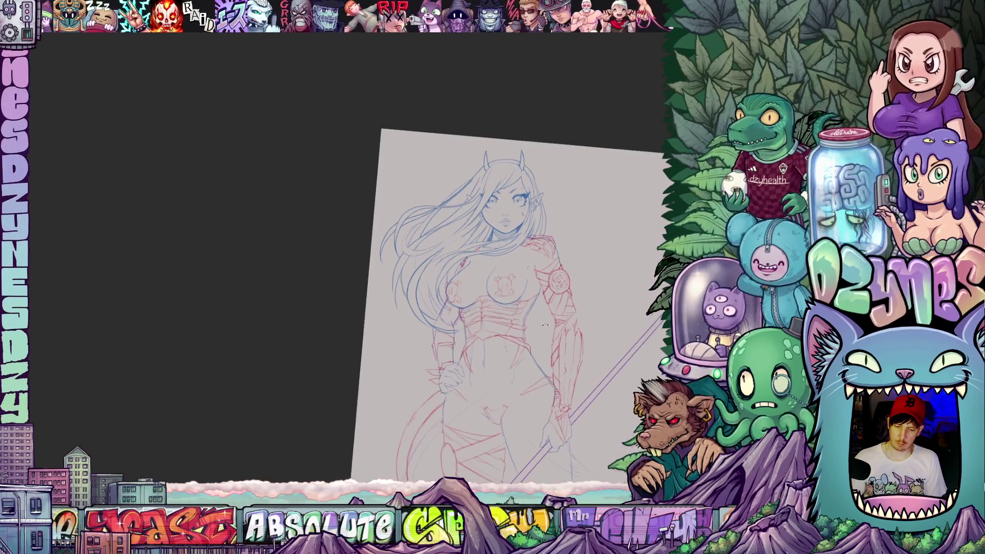
{"action": "mouse_move", "coordinate": [567, 347]}
{"action": "left_mouse_down"}
{"action": "mouse_move", "coordinate": [471, 257]}
{"action": "mouse_move", "coordinate": [478, 284]}
{"action": "left_mouse_up"}
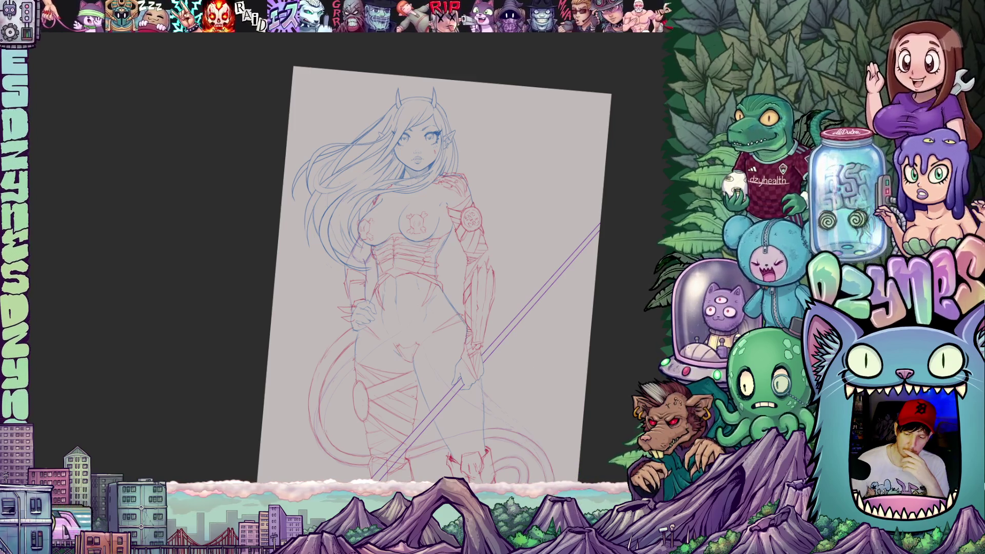
Step: Straighten the canvas, zoom in and pan down over the hips, tail, legs and scythe blade
{"action": "scroll", "coordinate": [431, 256], "scroll_direction": "down", "scroll_amount": 5}
{"action": "scroll", "coordinate": [431, 256], "scroll_direction": "up", "scroll_amount": 3}
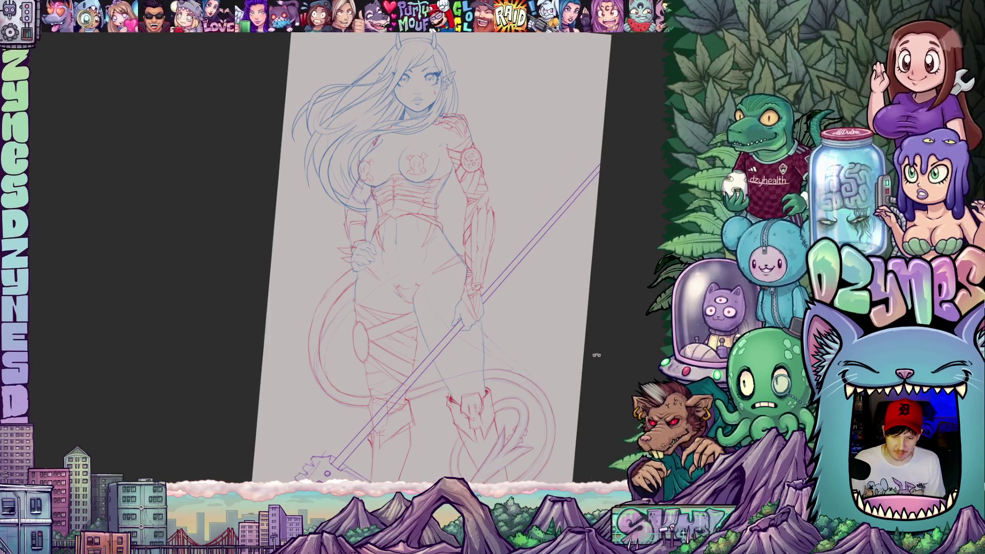
{"action": "left_click_drag", "start_coordinate": [596, 354], "coordinate": [564, 318]}
{"action": "scroll", "coordinate": [415, 308], "scroll_direction": "up", "scroll_amount": 2}
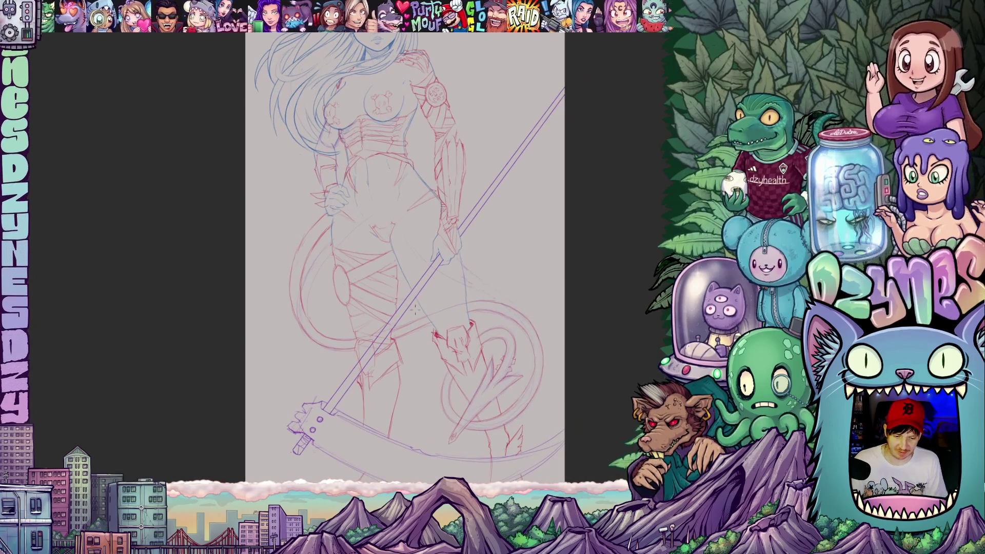
{"action": "scroll", "coordinate": [306, 347], "scroll_direction": "up", "scroll_amount": 1}
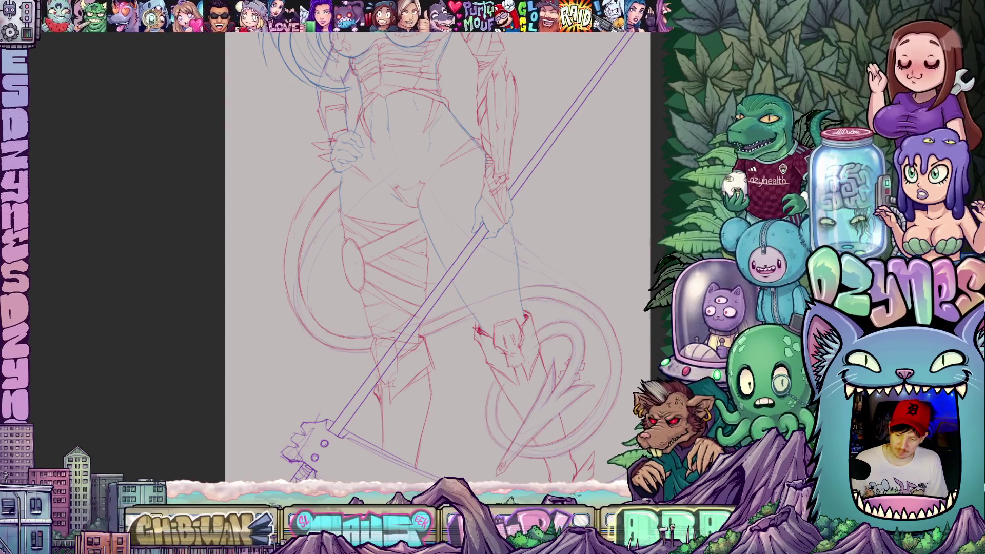
{"action": "left_click_drag", "start_coordinate": [410, 256], "coordinate": [438, 291]}
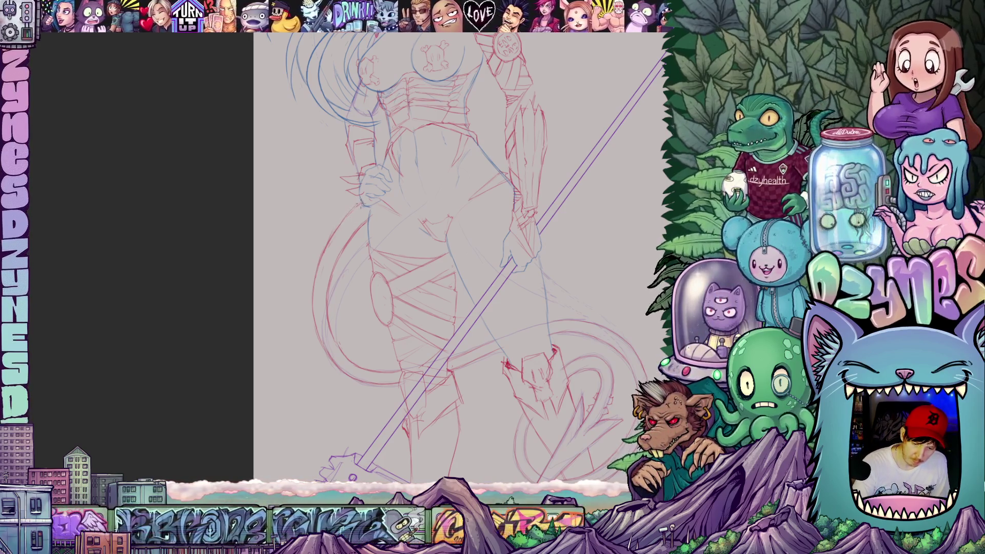
{"action": "mouse_move", "coordinate": [651, 405]}
{"action": "left_mouse_down"}
{"action": "mouse_move", "coordinate": [482, 359]}
{"action": "mouse_move", "coordinate": [507, 368]}
{"action": "mouse_move", "coordinate": [500, 426]}
{"action": "mouse_move", "coordinate": [462, 446]}
{"action": "mouse_move", "coordinate": [497, 330]}
{"action": "left_mouse_up"}
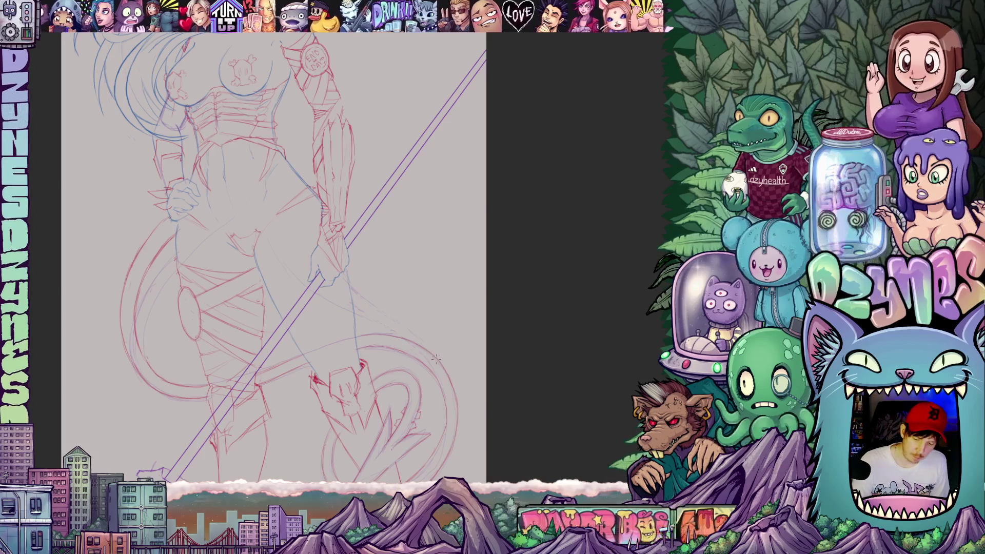
{"action": "left_click_drag", "start_coordinate": [523, 441], "coordinate": [516, 332]}
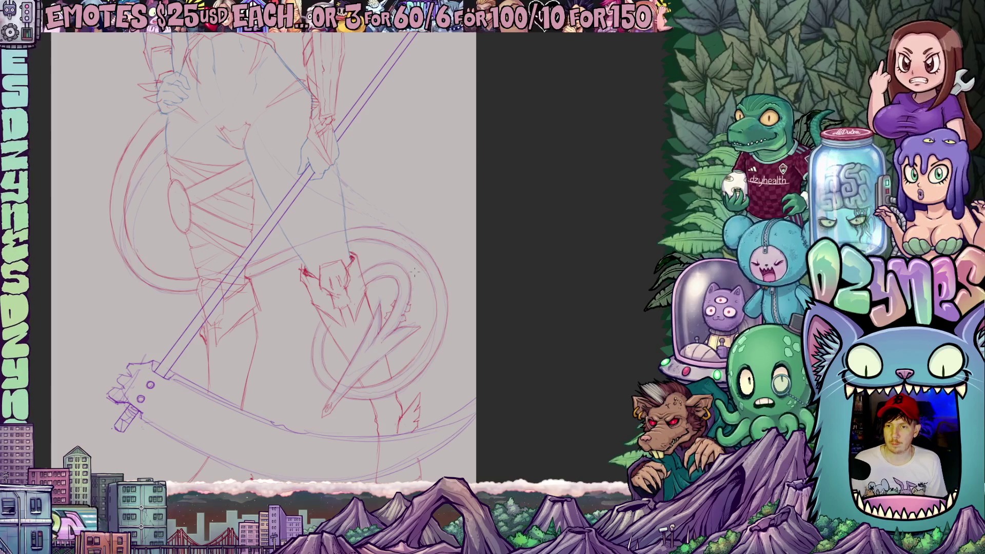
Step: Tilt the canvas and add two short red sketch strokes near the scythe grip, resetting rotation between them
{"action": "scroll", "coordinate": [423, 243], "scroll_direction": "up", "scroll_amount": 4}
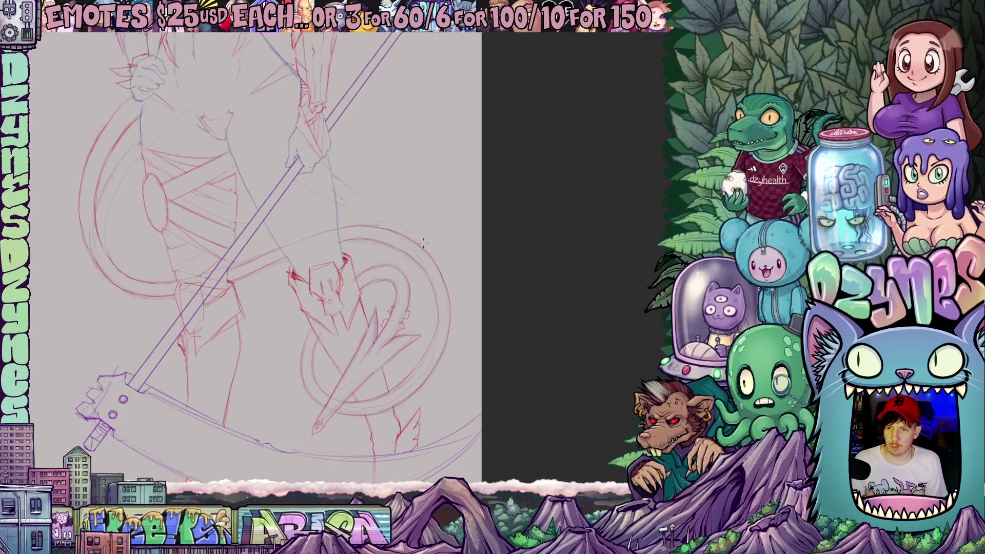
{"action": "mouse_move", "coordinate": [448, 385]}
{"action": "left_mouse_down"}
{"action": "mouse_move", "coordinate": [394, 439]}
{"action": "mouse_move", "coordinate": [324, 471]}
{"action": "left_mouse_up"}
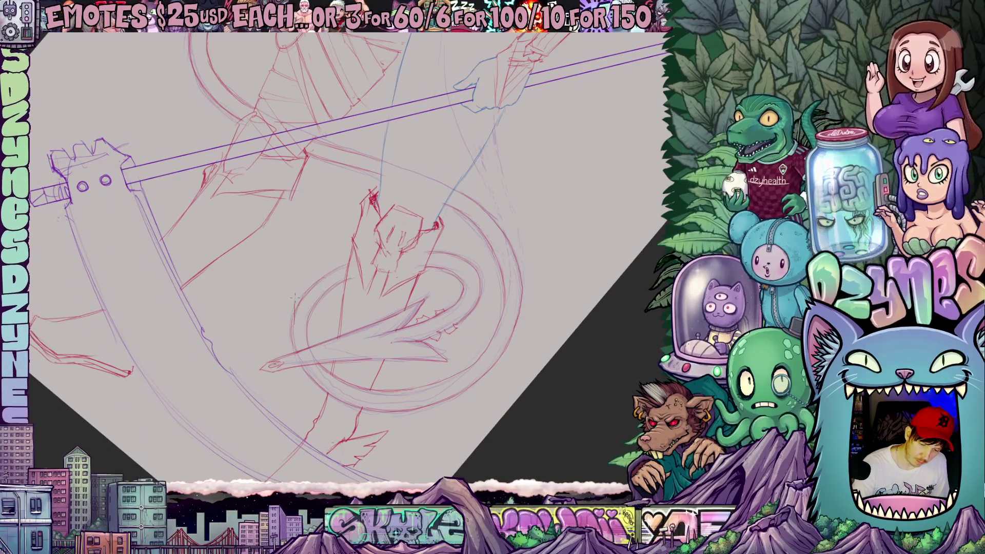
{"action": "mouse_move", "coordinate": [518, 360]}
{"action": "left_mouse_down"}
{"action": "mouse_move", "coordinate": [534, 379]}
{"action": "mouse_move", "coordinate": [559, 290]}
{"action": "left_mouse_up"}
{"action": "mouse_move", "coordinate": [516, 317]}
{"action": "left_mouse_down"}
{"action": "mouse_move", "coordinate": [505, 341]}
{"action": "mouse_move", "coordinate": [522, 308]}
{"action": "left_mouse_up"}
{"action": "key", "text": "Escape"}
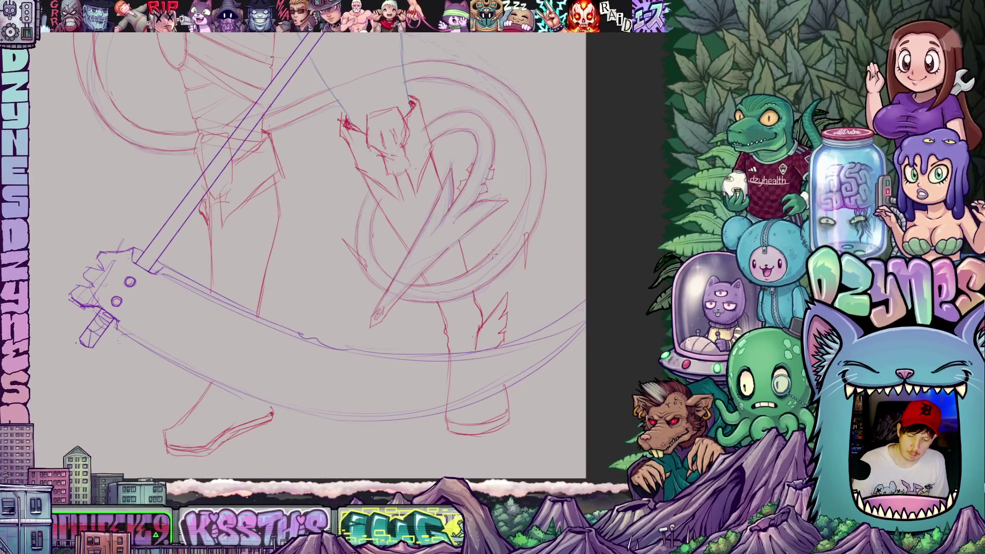
{"action": "mouse_move", "coordinate": [474, 250]}
{"action": "left_mouse_down"}
{"action": "mouse_move", "coordinate": [524, 370]}
{"action": "mouse_move", "coordinate": [493, 287]}
{"action": "mouse_move", "coordinate": [475, 274]}
{"action": "mouse_move", "coordinate": [482, 323]}
{"action": "left_mouse_up"}
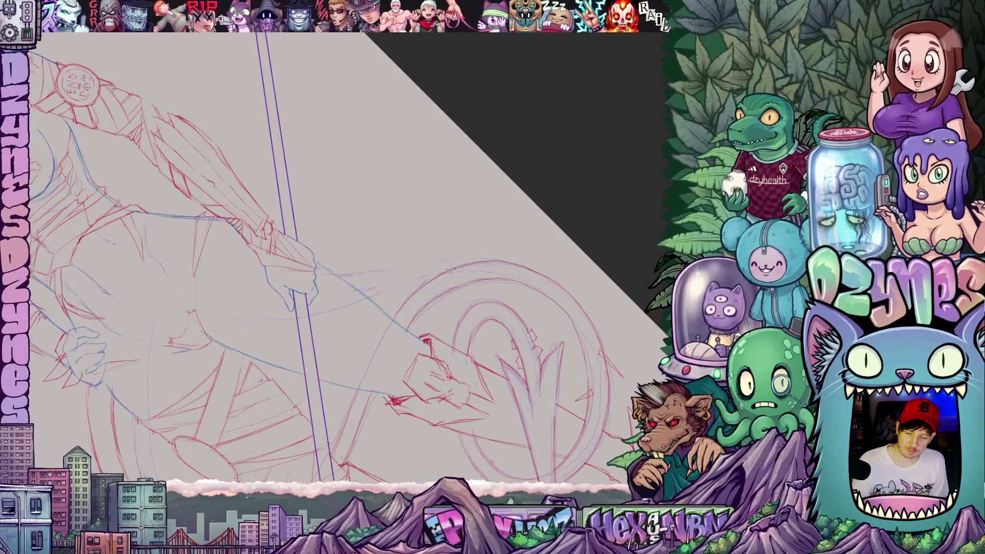
{"action": "left_click_drag", "start_coordinate": [448, 275], "coordinate": [464, 250]}
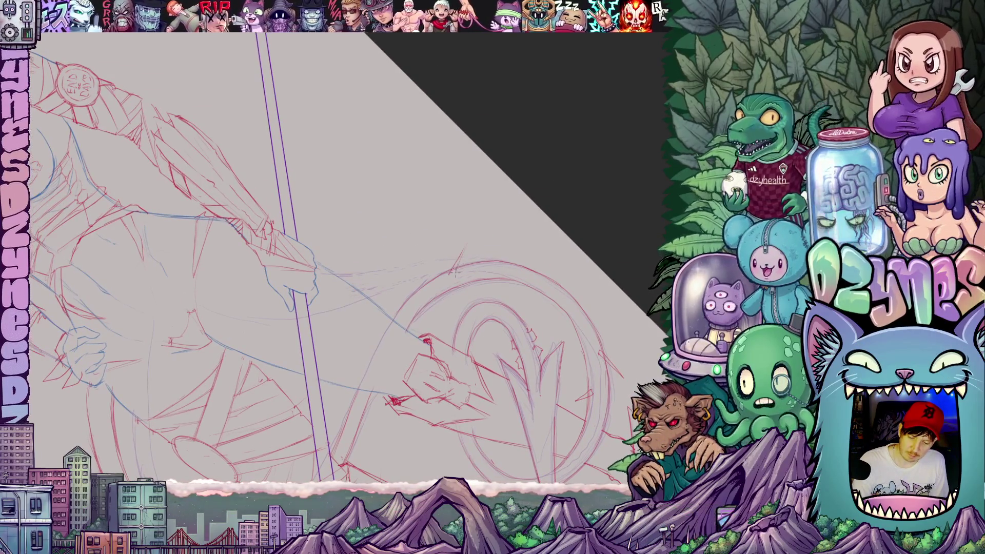
Step: Rotate the canvas through several angles until the staff rises toward the upper right
{"action": "mouse_move", "coordinate": [574, 273]}
{"action": "left_mouse_down"}
{"action": "mouse_move", "coordinate": [522, 413]}
{"action": "mouse_move", "coordinate": [430, 300]}
{"action": "mouse_move", "coordinate": [533, 364]}
{"action": "mouse_move", "coordinate": [525, 341]}
{"action": "mouse_move", "coordinate": [542, 337]}
{"action": "mouse_move", "coordinate": [516, 370]}
{"action": "mouse_move", "coordinate": [511, 362]}
{"action": "left_mouse_up"}
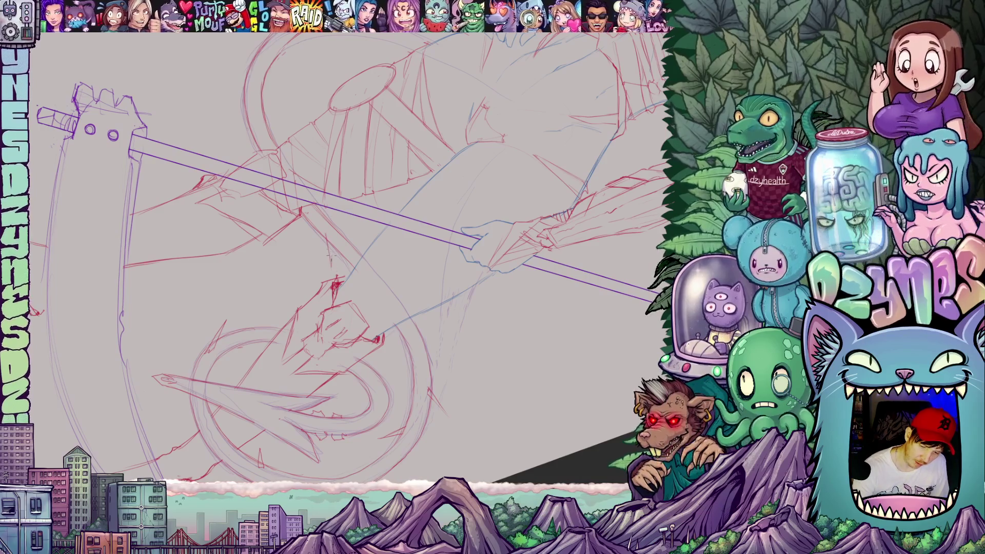
{"action": "left_click_drag", "start_coordinate": [377, 338], "coordinate": [547, 161]}
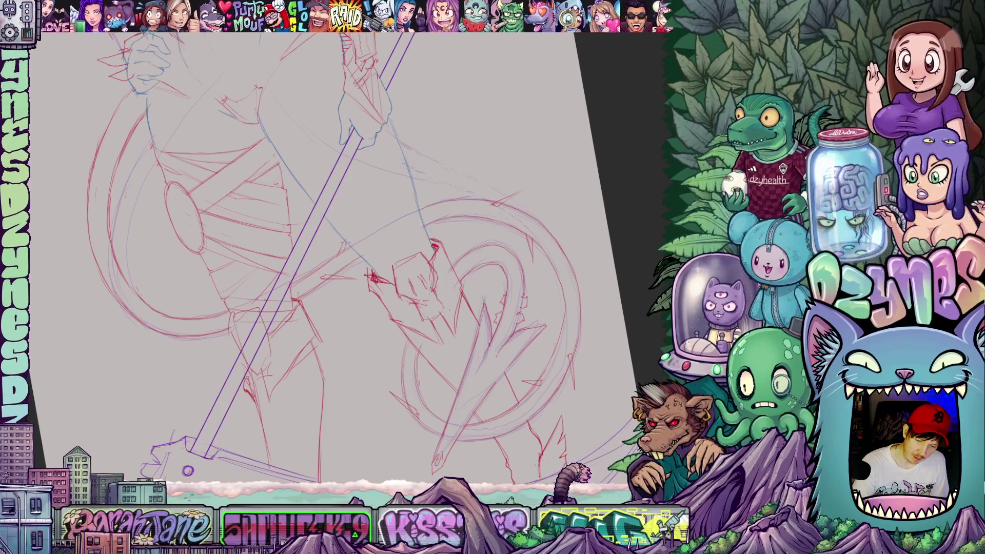
{"action": "left_click_drag", "start_coordinate": [557, 303], "coordinate": [437, 400]}
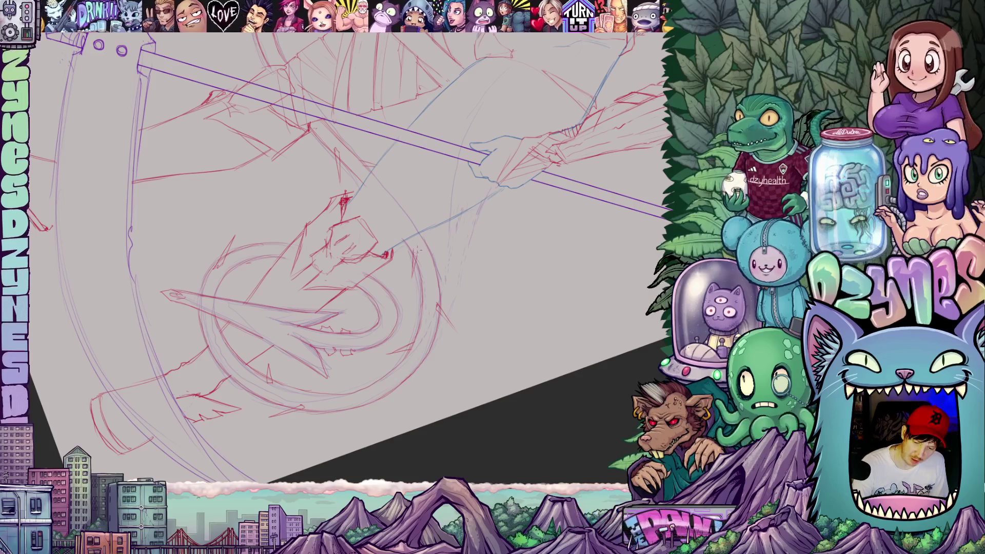
{"action": "left_click_drag", "start_coordinate": [544, 267], "coordinate": [595, 310]}
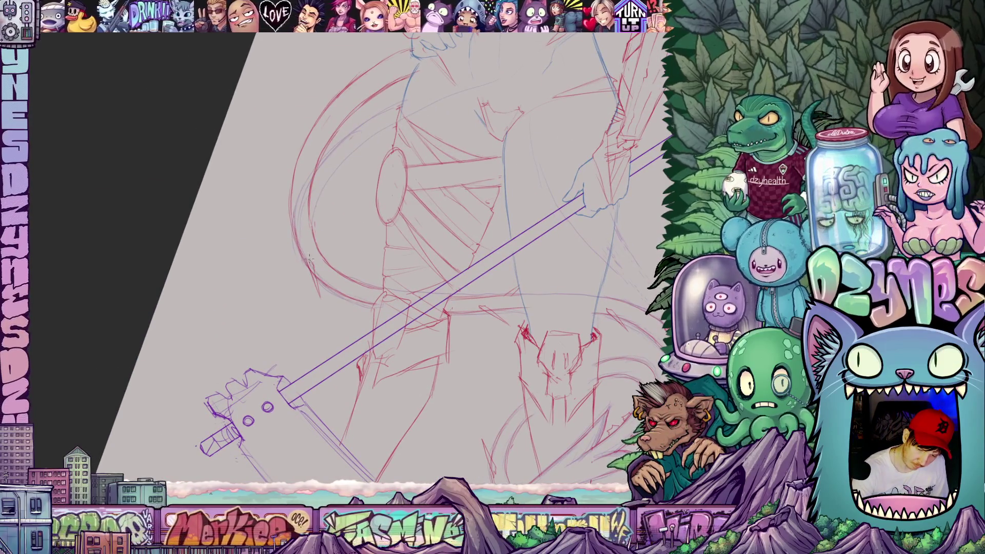
Step: Zoom out to view the whole figure upright, then zoom in to frame the head, horns and chest
{"action": "mouse_move", "coordinate": [573, 337]}
{"action": "left_mouse_down"}
{"action": "mouse_move", "coordinate": [589, 330]}
{"action": "mouse_move", "coordinate": [579, 361]}
{"action": "mouse_move", "coordinate": [598, 343]}
{"action": "mouse_move", "coordinate": [572, 354]}
{"action": "left_mouse_up"}
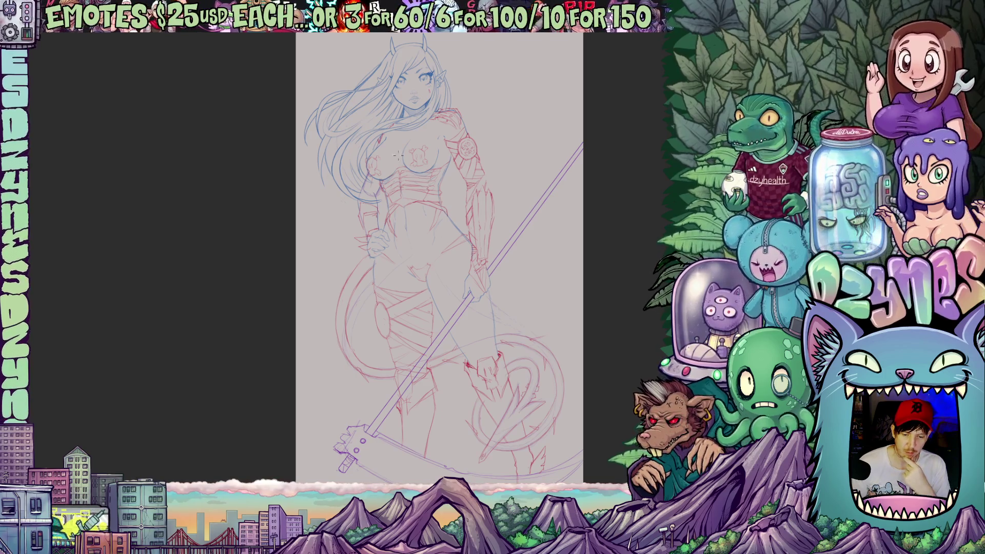
{"action": "scroll", "coordinate": [398, 155], "scroll_direction": "up", "scroll_amount": 5}
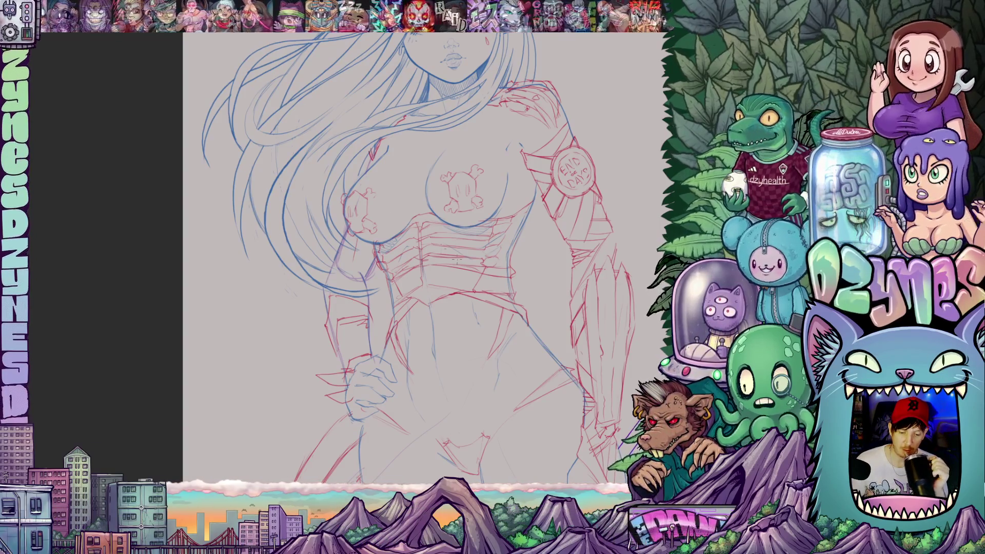
{"action": "scroll", "coordinate": [513, 282], "scroll_direction": "down", "scroll_amount": 5}
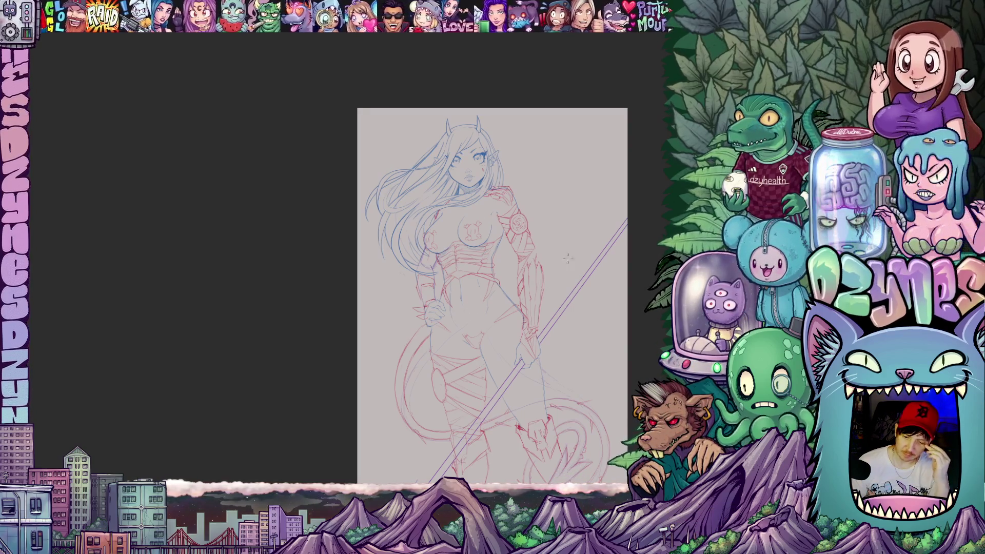
{"action": "scroll", "coordinate": [500, 235], "scroll_direction": "up", "scroll_amount": 5}
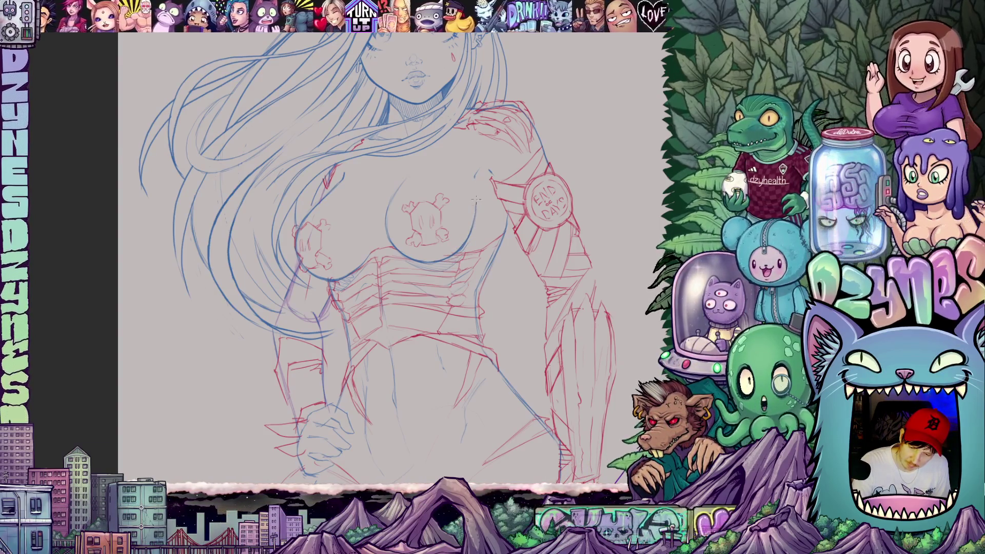
{"action": "left_click_drag", "start_coordinate": [474, 195], "coordinate": [474, 264]}
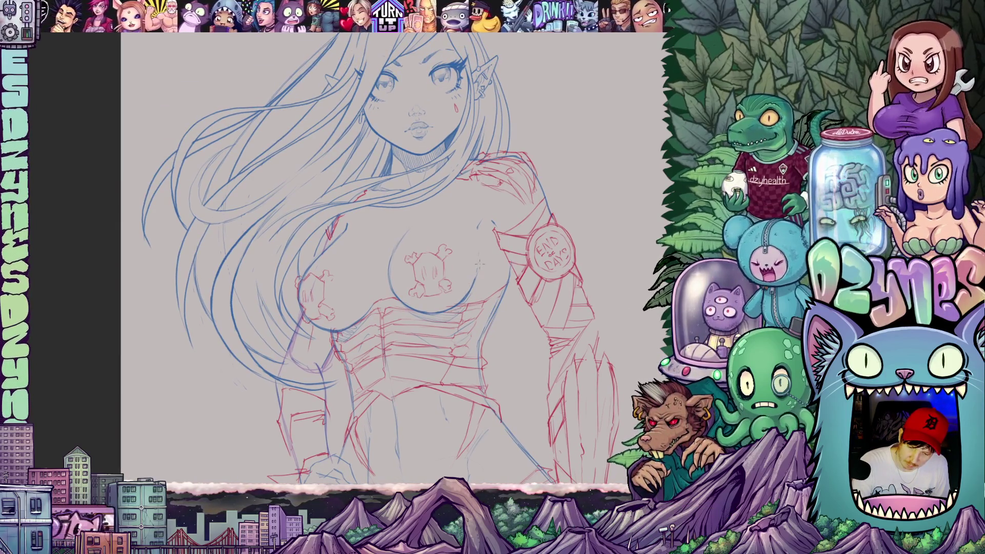
{"action": "left_click_drag", "start_coordinate": [491, 243], "coordinate": [465, 282]}
{"action": "left_click_drag", "start_coordinate": [456, 317], "coordinate": [479, 292]}
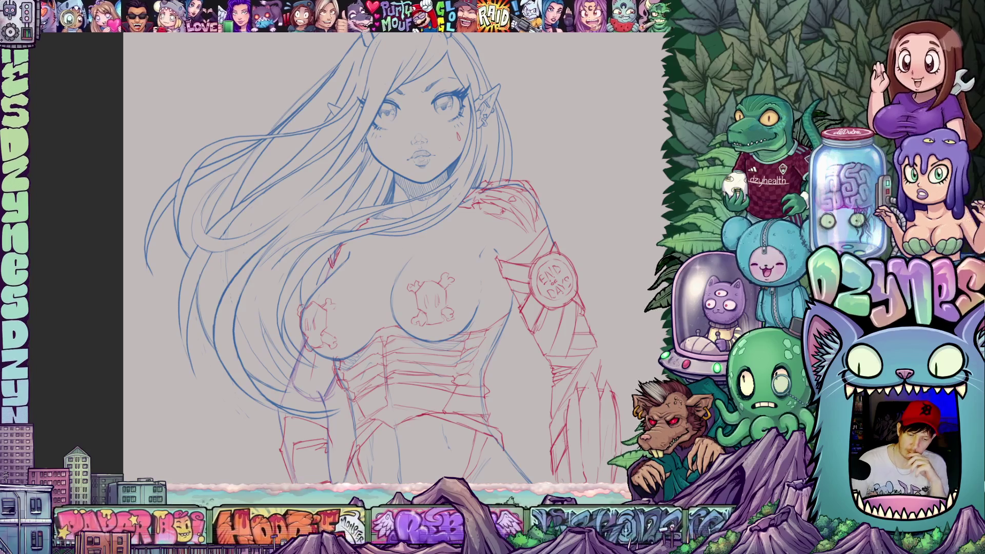
{"action": "scroll", "coordinate": [310, 331], "scroll_direction": "up", "scroll_amount": 2}
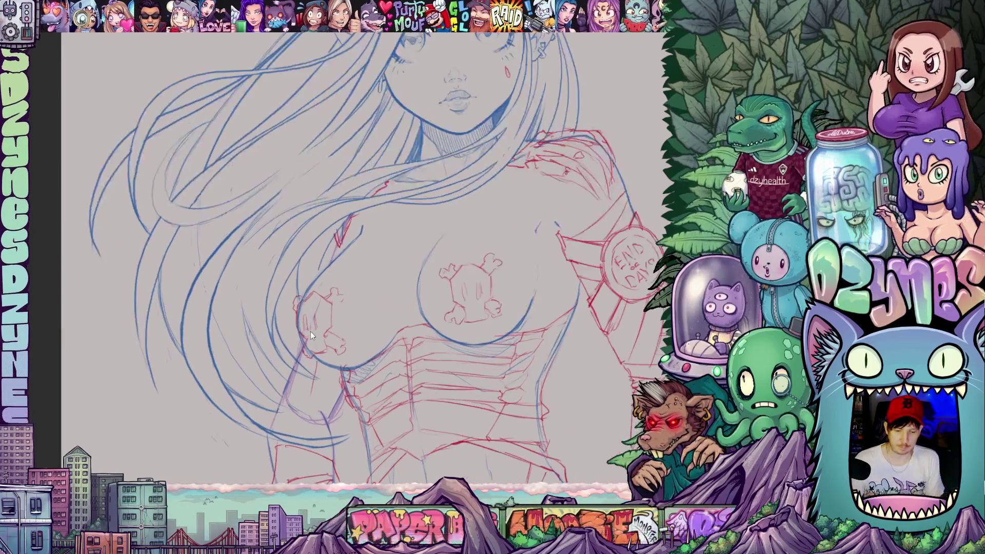
Step: Zoom in on the chest skulls and pan to frame the face and shoulder badge
{"action": "scroll", "coordinate": [310, 331], "scroll_direction": "up", "scroll_amount": 1}
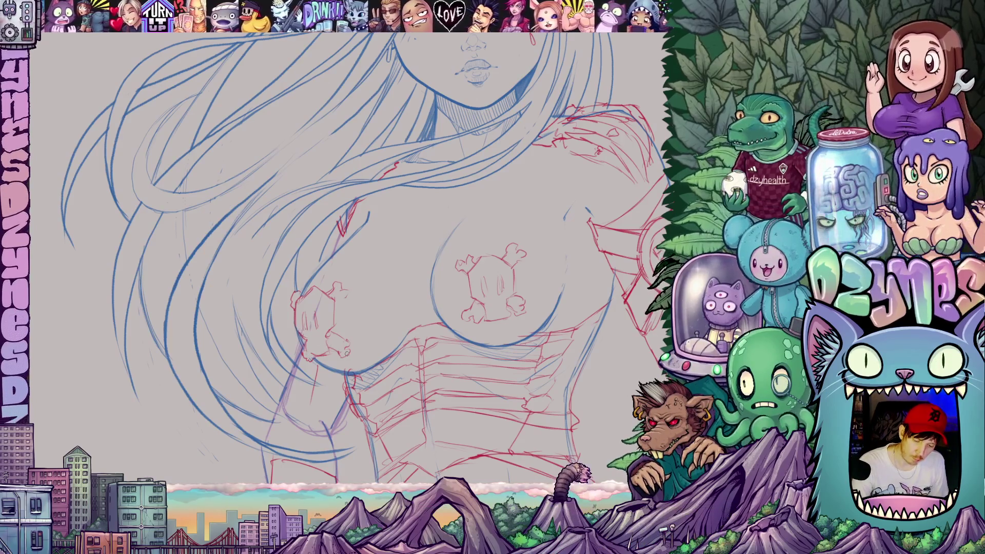
{"action": "left_click_drag", "start_coordinate": [468, 381], "coordinate": [438, 428]}
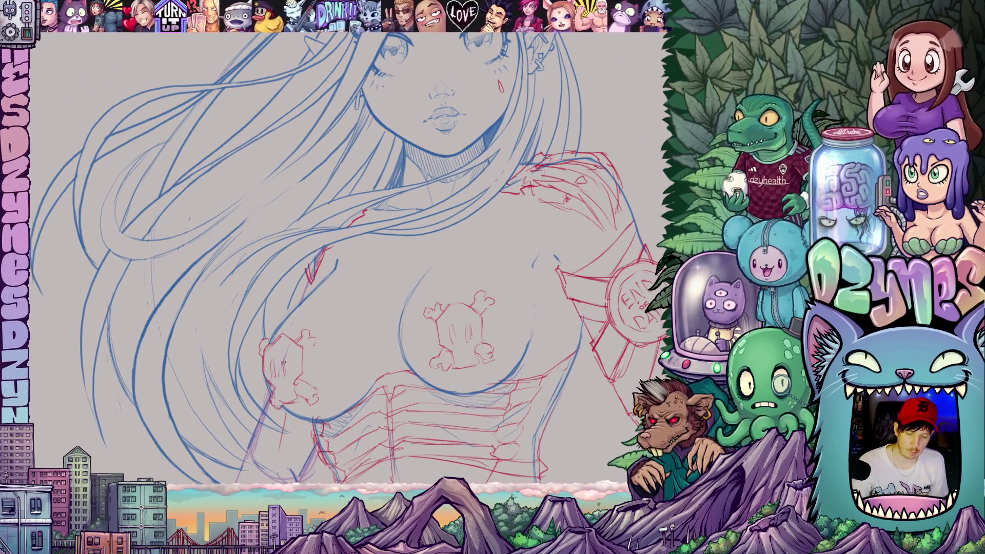
{"action": "scroll", "coordinate": [314, 398], "scroll_direction": "down", "scroll_amount": 5}
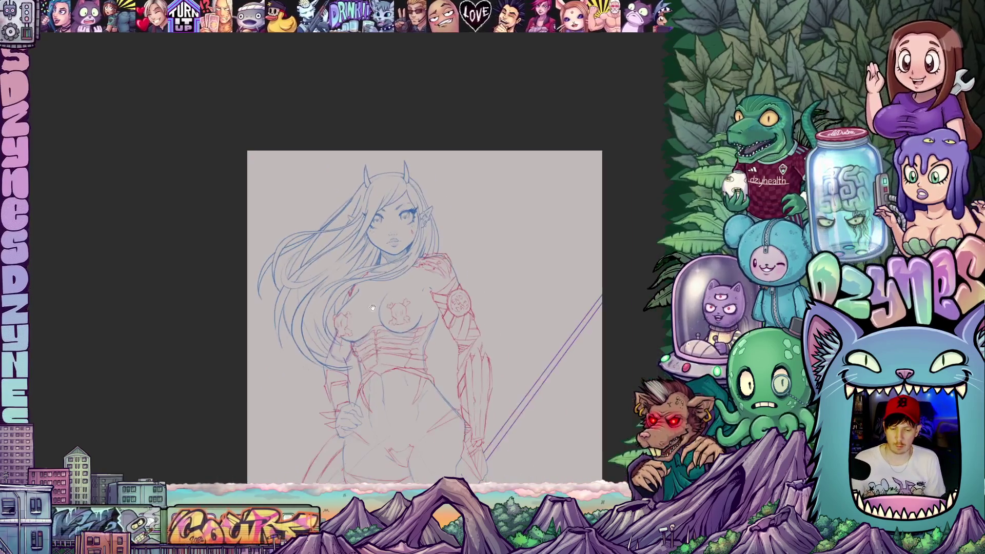
{"action": "left_click_drag", "start_coordinate": [395, 299], "coordinate": [387, 276]}
{"action": "scroll", "coordinate": [387, 276], "scroll_direction": "down", "scroll_amount": 3}
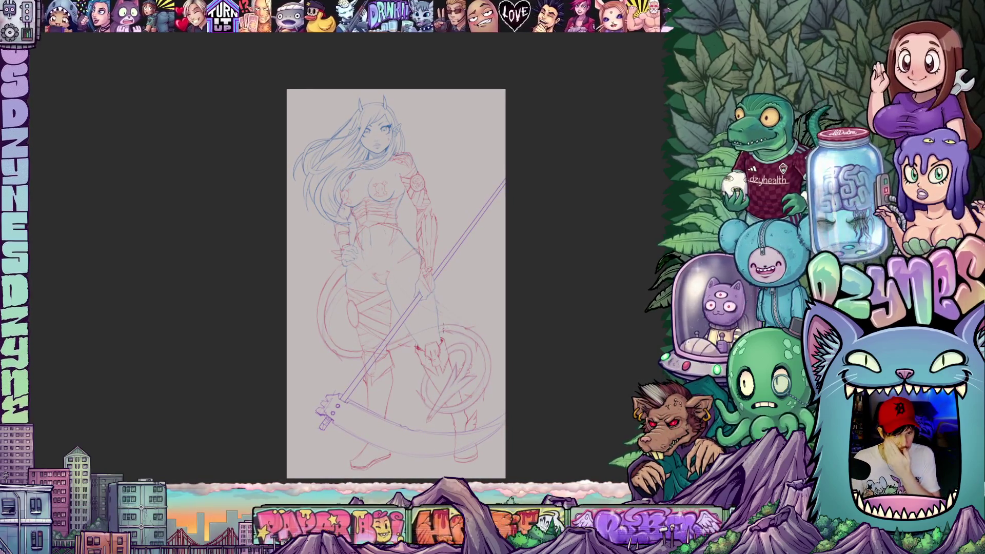
{"action": "left_click_drag", "start_coordinate": [427, 366], "coordinate": [398, 335]}
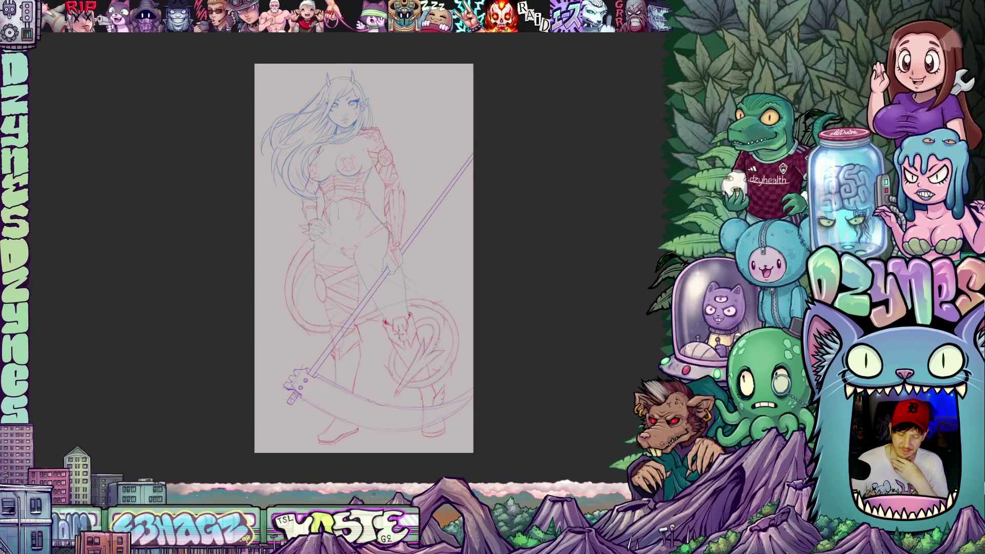
{"action": "scroll", "coordinate": [407, 362], "scroll_direction": "up", "scroll_amount": 5}
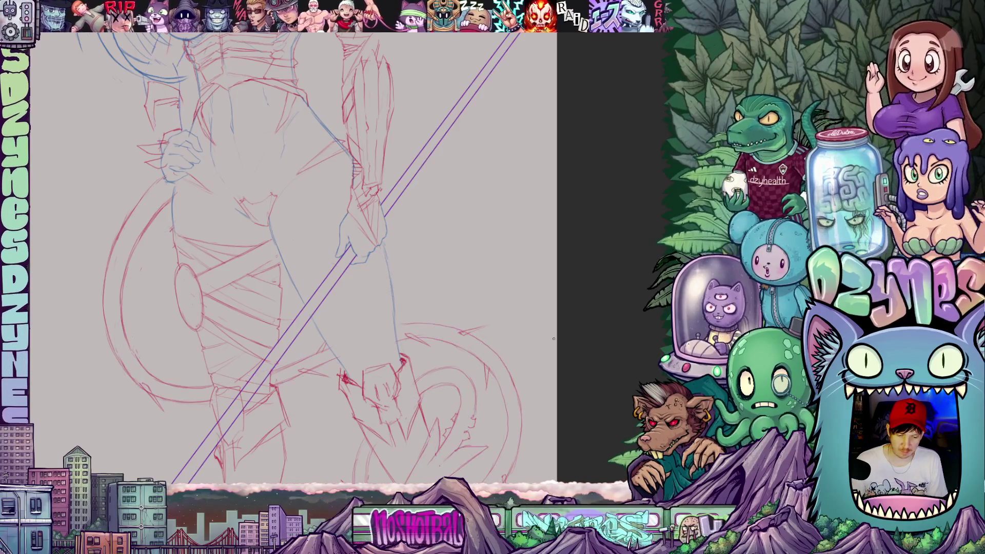
{"action": "scroll", "coordinate": [516, 363], "scroll_direction": "down", "scroll_amount": 5}
{"action": "scroll", "coordinate": [516, 363], "scroll_direction": "up", "scroll_amount": 1}
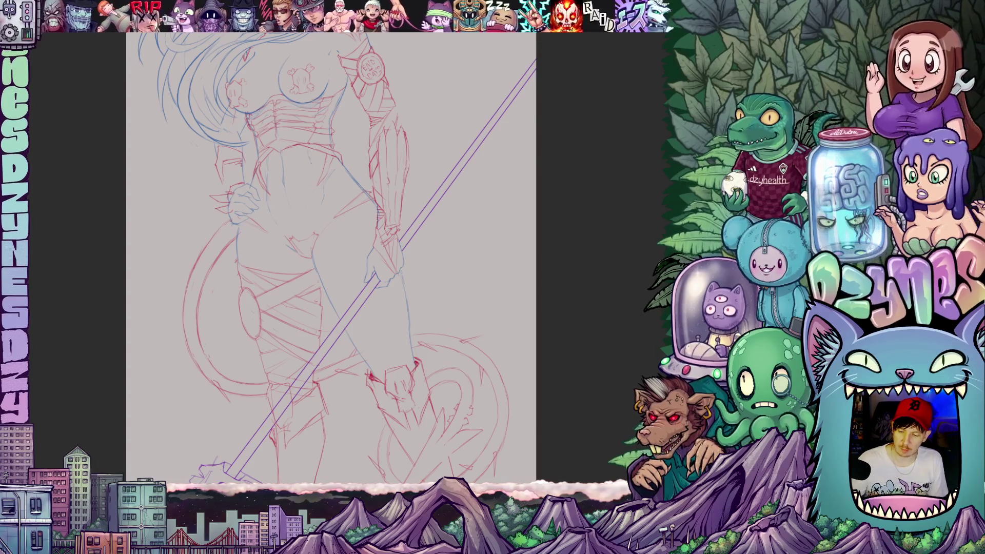
{"action": "key", "text": "asciicircum"}
{"action": "key", "text": "asciicircum"}
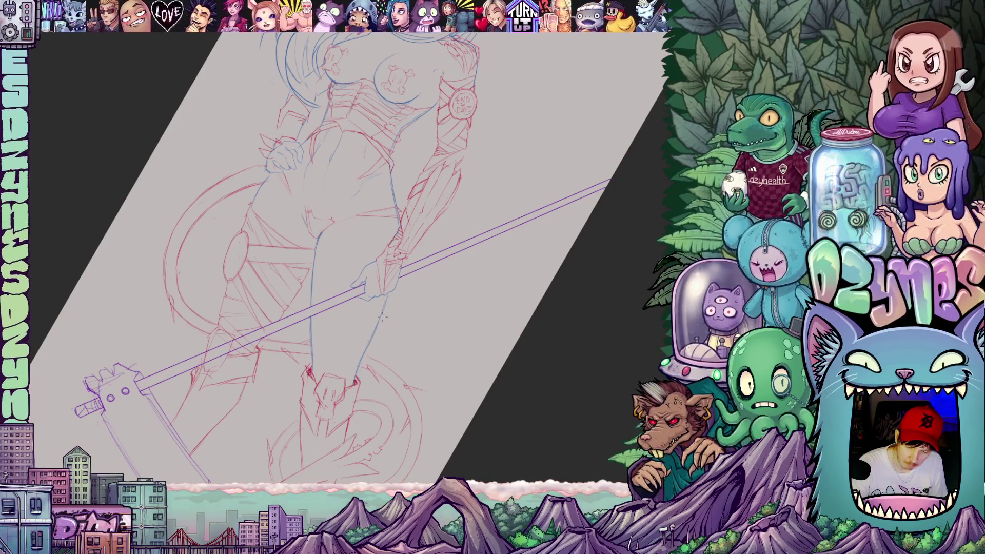
Step: Rotate, pan and pull back to see the full-length elf figure with her scythe
{"action": "left_click_drag", "start_coordinate": [425, 320], "coordinate": [478, 306]}
{"action": "mouse_move", "coordinate": [419, 318]}
{"action": "left_mouse_down"}
{"action": "mouse_move", "coordinate": [498, 283]}
{"action": "mouse_move", "coordinate": [488, 362]}
{"action": "mouse_move", "coordinate": [568, 361]}
{"action": "mouse_move", "coordinate": [535, 337]}
{"action": "left_mouse_up"}
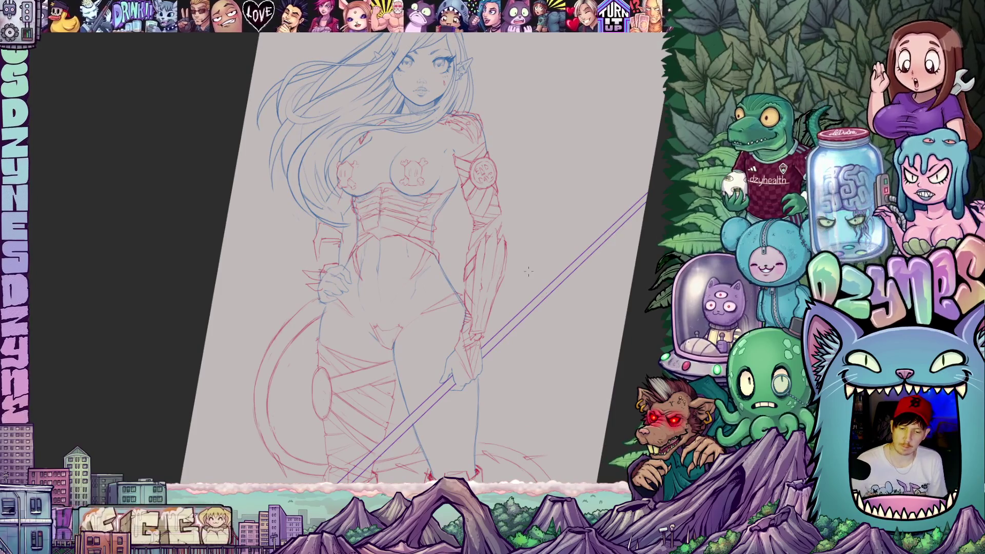
{"action": "left_click_drag", "start_coordinate": [550, 180], "coordinate": [605, 306]}
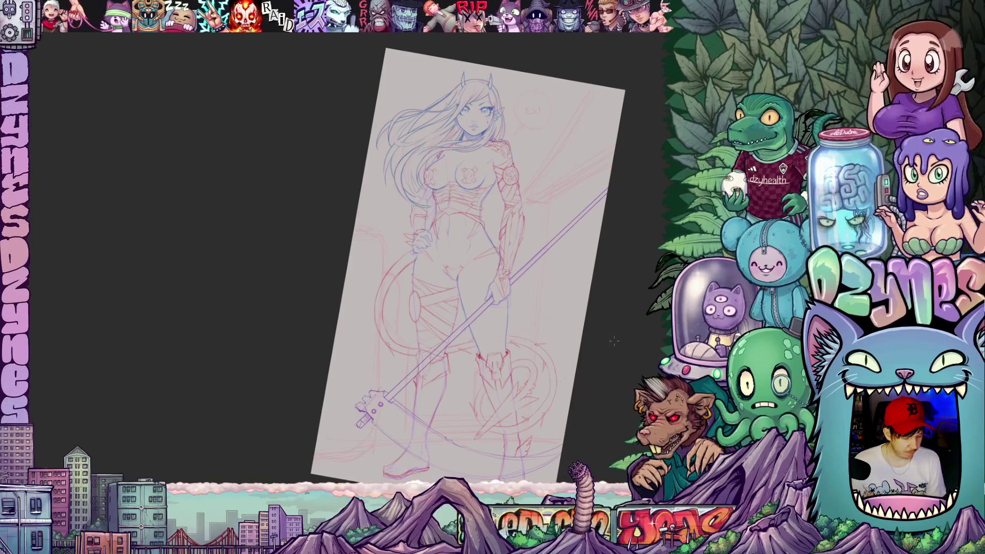
{"action": "mouse_move", "coordinate": [626, 326]}
{"action": "left_mouse_down"}
{"action": "mouse_move", "coordinate": [632, 293]}
{"action": "mouse_move", "coordinate": [587, 286]}
{"action": "left_mouse_up"}
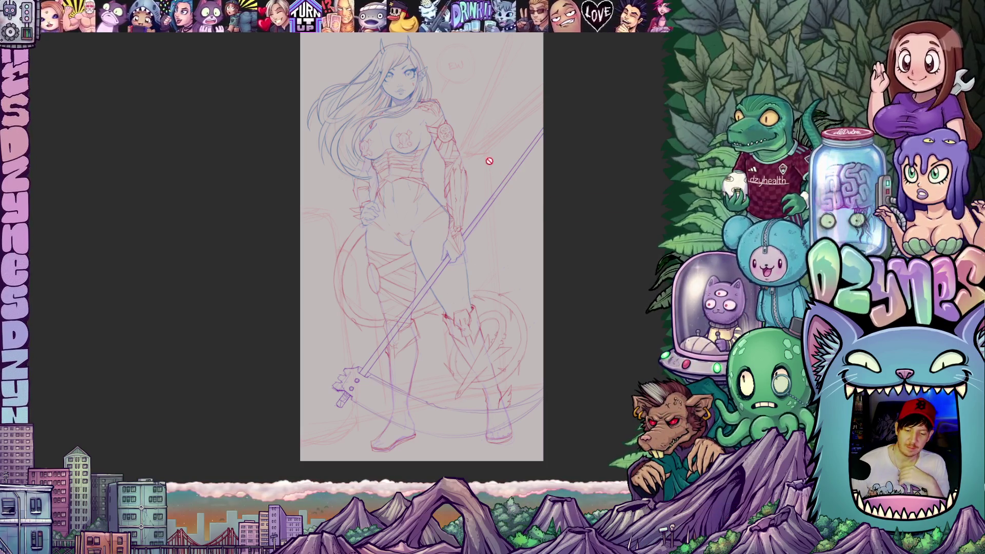
Step: Zoom in step by step on the legs, tail and scythe head
{"action": "scroll", "coordinate": [500, 139], "scroll_direction": "up", "scroll_amount": 2}
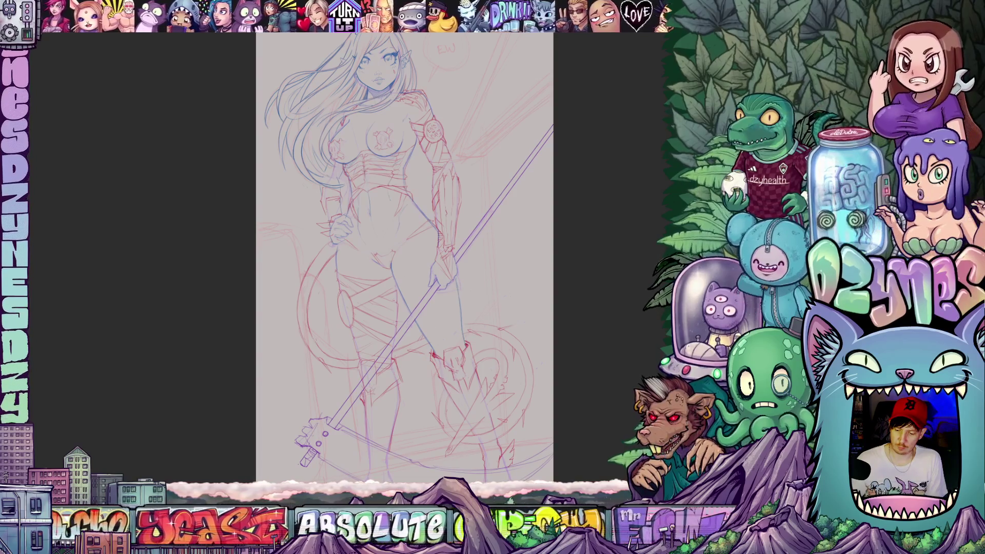
{"action": "scroll", "coordinate": [408, 359], "scroll_direction": "up", "scroll_amount": 2}
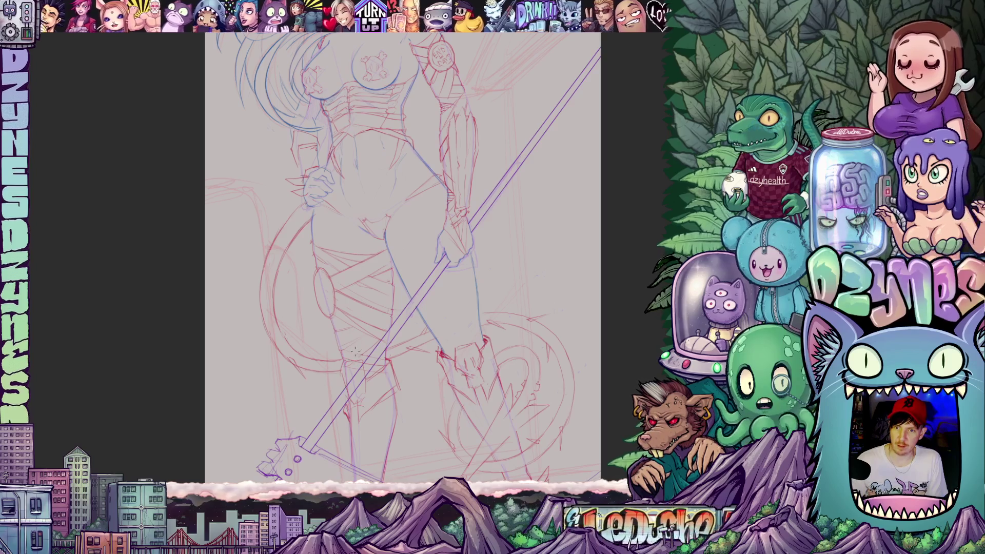
{"action": "scroll", "coordinate": [323, 356], "scroll_direction": "up", "scroll_amount": 3}
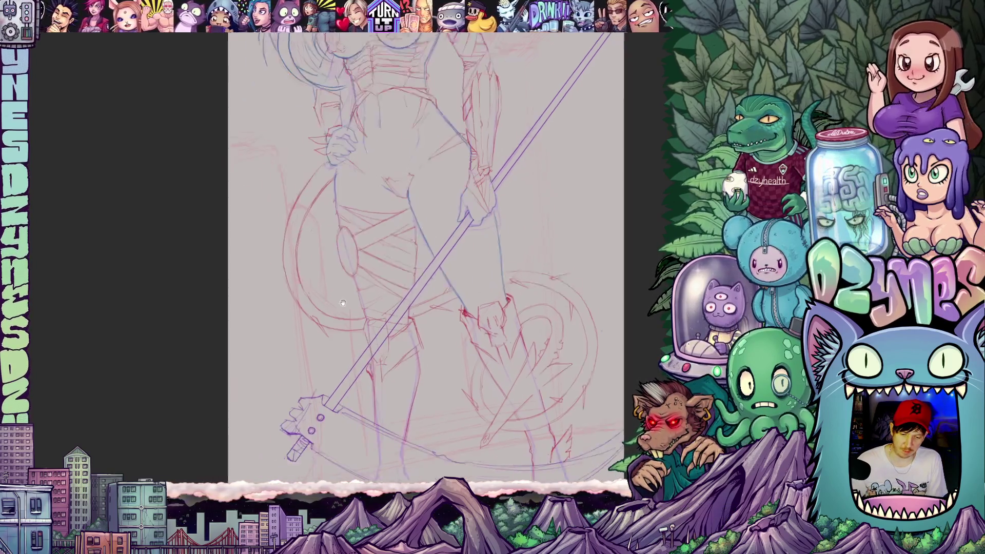
Step: Rotate the view around the scythe blade at several angles, then zoom out and shift to show the head
{"action": "left_click_drag", "start_coordinate": [541, 354], "coordinate": [492, 272]}
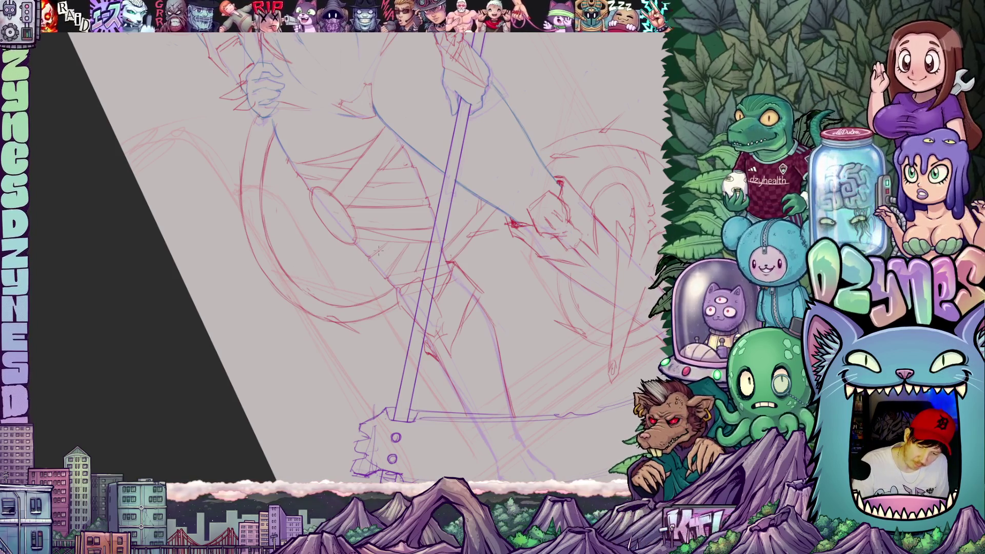
{"action": "mouse_move", "coordinate": [359, 241]}
{"action": "left_mouse_down"}
{"action": "mouse_move", "coordinate": [374, 422]}
{"action": "mouse_move", "coordinate": [321, 315]}
{"action": "left_mouse_up"}
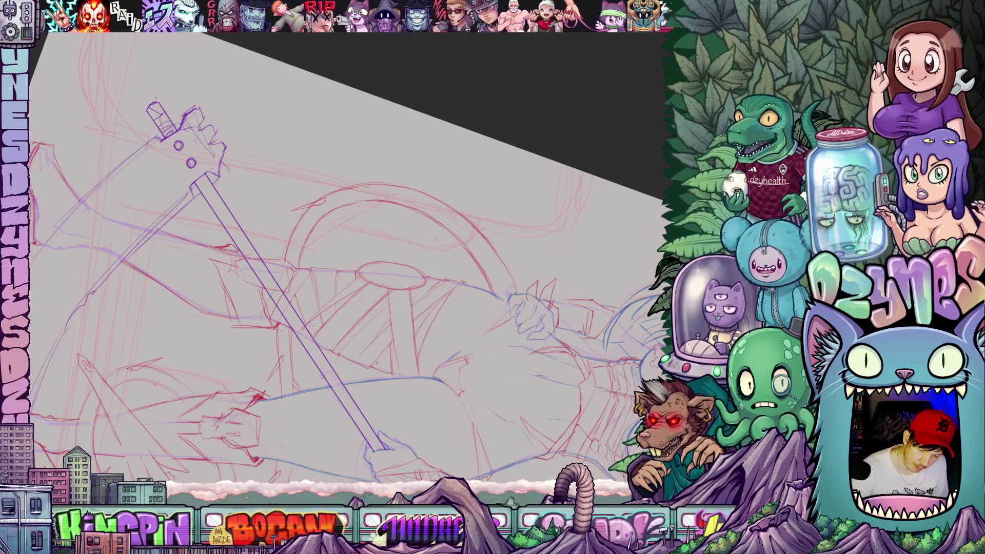
{"action": "mouse_move", "coordinate": [309, 326]}
{"action": "left_mouse_down"}
{"action": "mouse_move", "coordinate": [511, 249]}
{"action": "mouse_move", "coordinate": [362, 316]}
{"action": "left_mouse_up"}
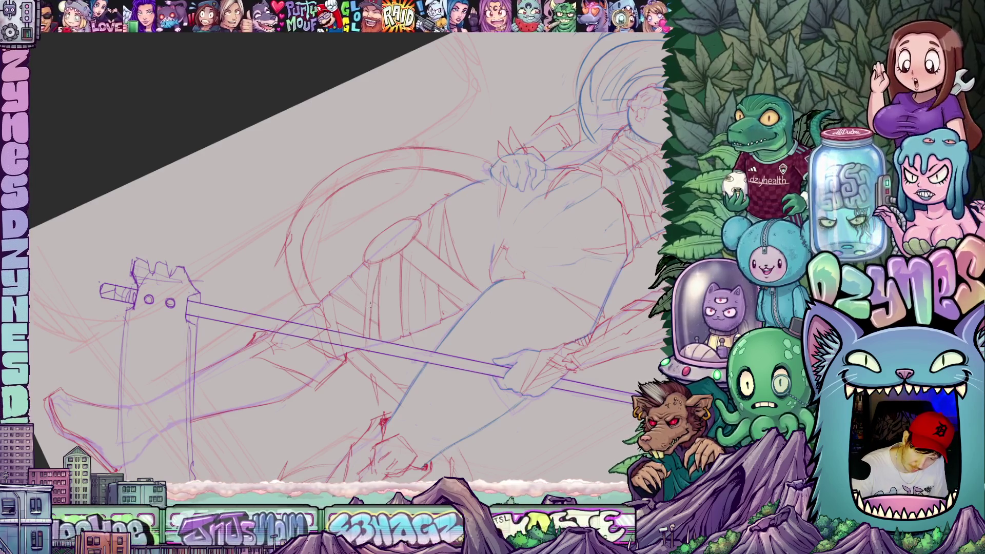
{"action": "left_click_drag", "start_coordinate": [374, 282], "coordinate": [551, 227]}
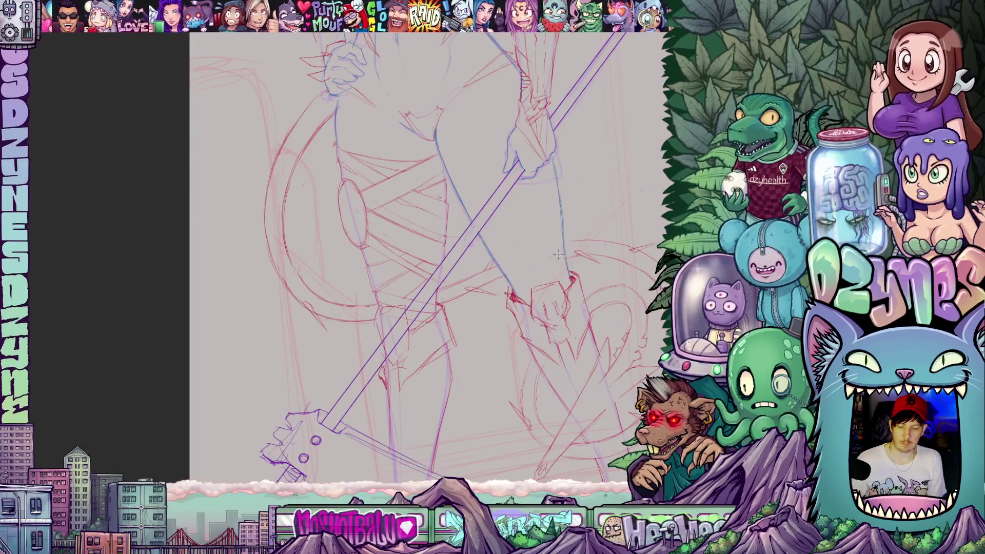
{"action": "scroll", "coordinate": [427, 268], "scroll_direction": "down", "scroll_amount": 5}
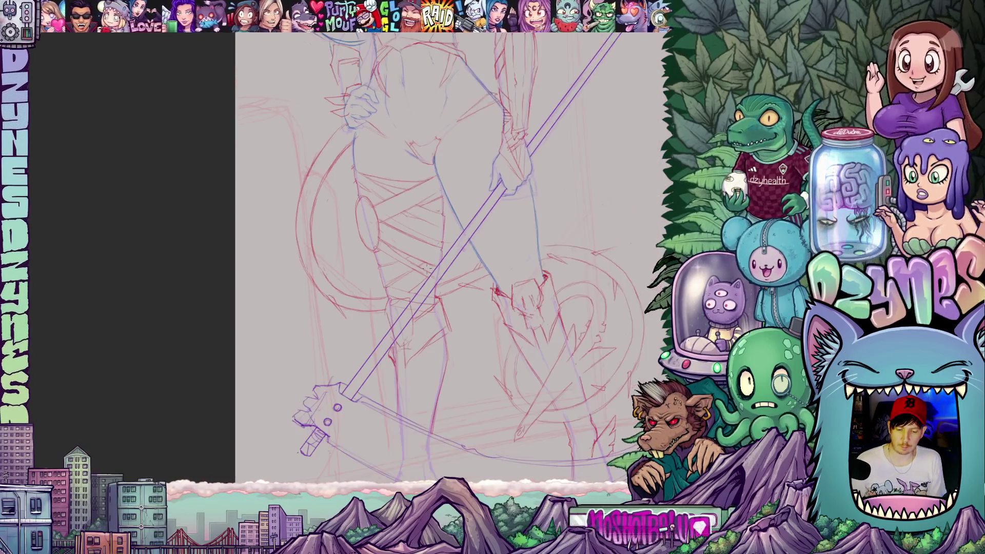
{"action": "mouse_move", "coordinate": [476, 338]}
{"action": "left_mouse_down"}
{"action": "mouse_move", "coordinate": [440, 409]}
{"action": "mouse_move", "coordinate": [455, 342]}
{"action": "left_mouse_up"}
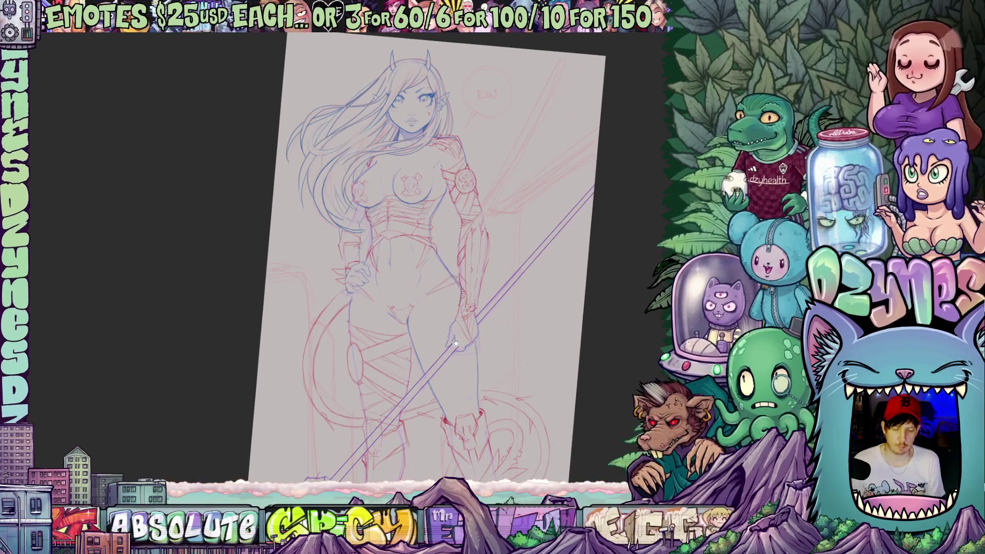
Step: Zoom in and tilt onto the chest and hair, then pull back to frame the full upright figure and scythe
{"action": "scroll", "coordinate": [347, 216], "scroll_direction": "up", "scroll_amount": 5}
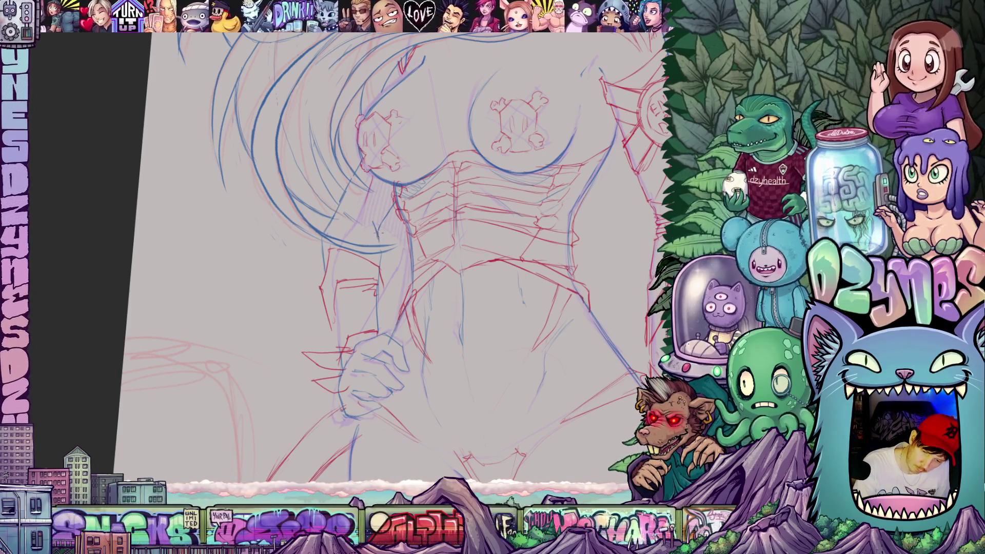
{"action": "scroll", "coordinate": [376, 270], "scroll_direction": "up", "scroll_amount": 3}
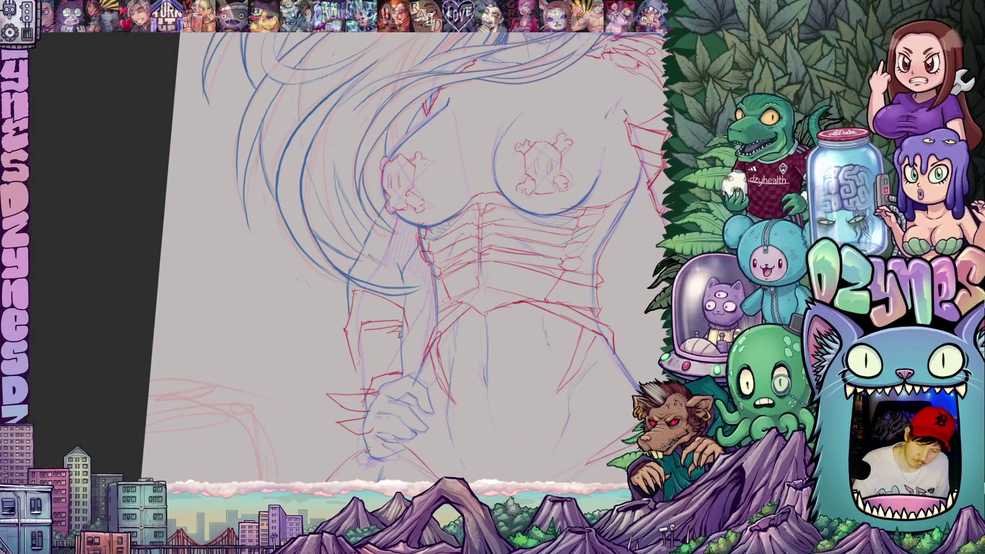
{"action": "left_click_drag", "start_coordinate": [376, 271], "coordinate": [359, 231]}
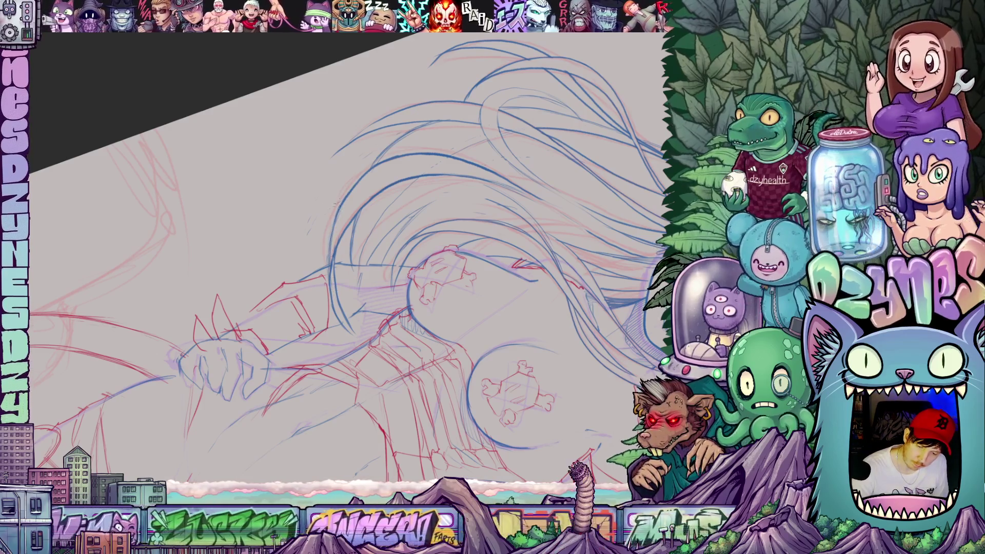
{"action": "mouse_move", "coordinate": [439, 311]}
{"action": "left_mouse_down"}
{"action": "mouse_move", "coordinate": [529, 248]}
{"action": "mouse_move", "coordinate": [493, 222]}
{"action": "left_mouse_up"}
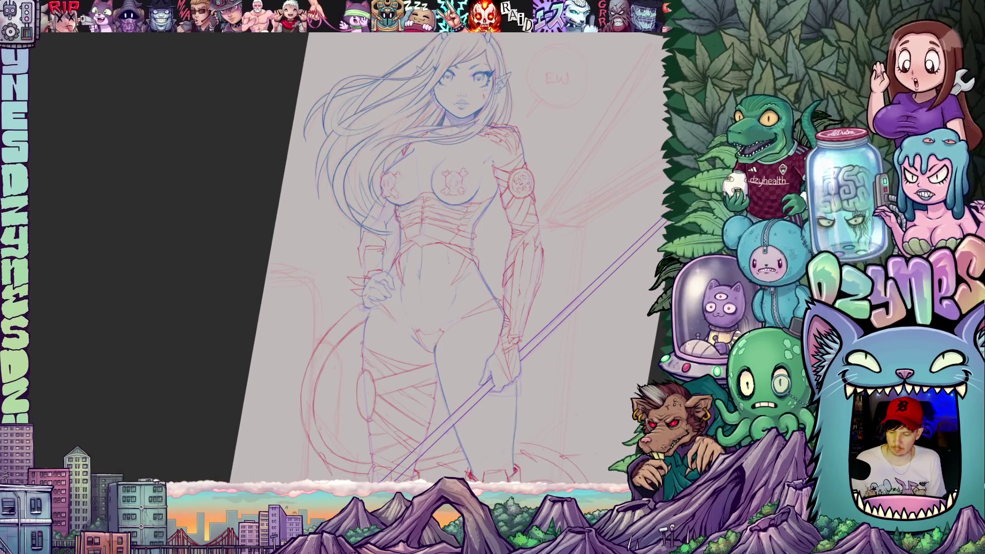
{"action": "mouse_move", "coordinate": [595, 389]}
{"action": "left_mouse_down"}
{"action": "mouse_move", "coordinate": [619, 323]}
{"action": "mouse_move", "coordinate": [540, 284]}
{"action": "mouse_move", "coordinate": [581, 318]}
{"action": "mouse_move", "coordinate": [587, 269]}
{"action": "left_mouse_up"}
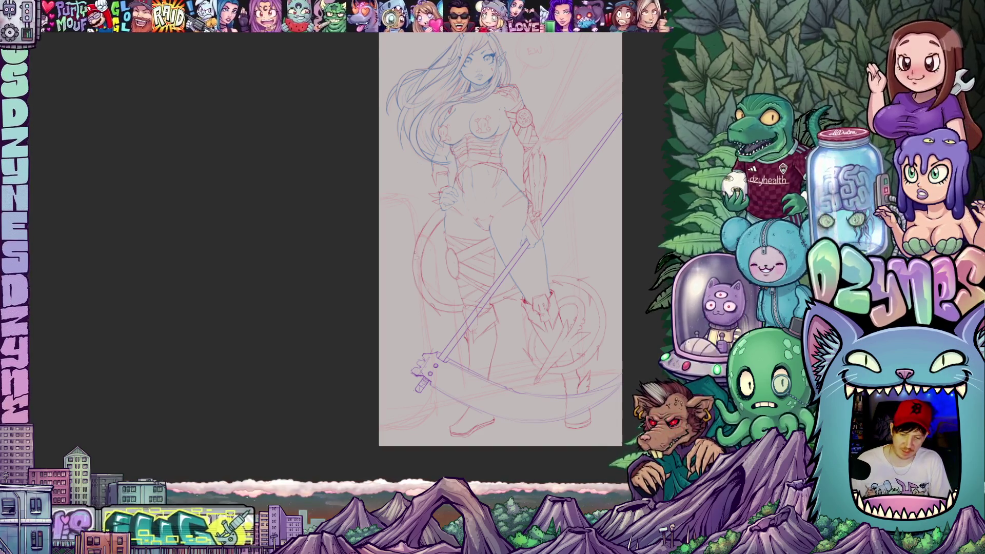
Step: Zoom in on the hips and sketch one short red stroke there
{"action": "scroll", "coordinate": [395, 266], "scroll_direction": "up", "scroll_amount": 3}
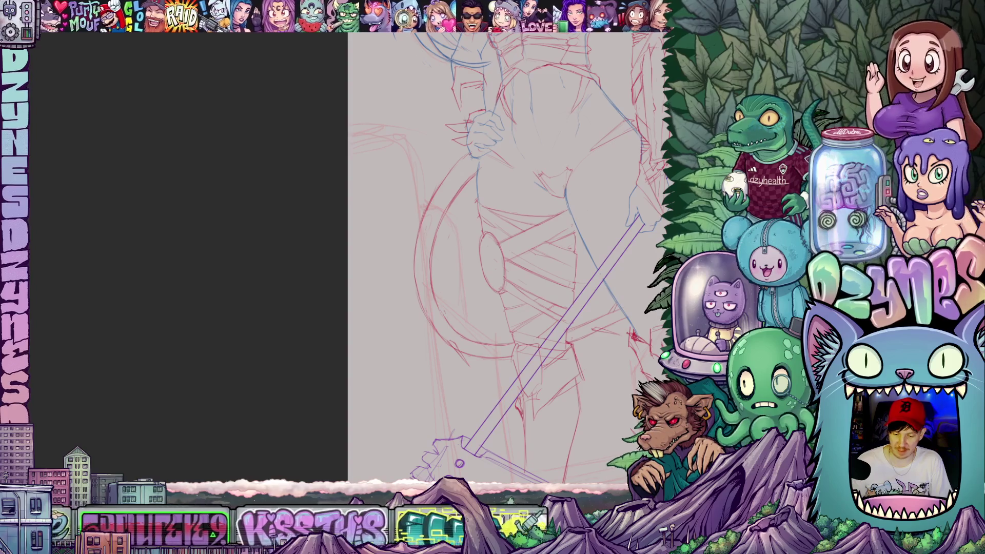
{"action": "scroll", "coordinate": [440, 260], "scroll_direction": "up", "scroll_amount": 2}
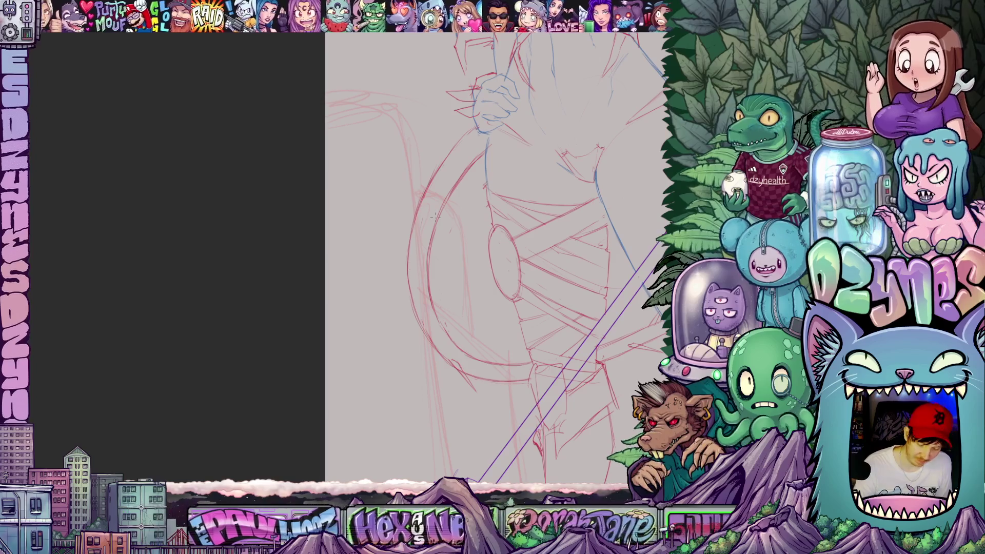
{"action": "left_click_drag", "start_coordinate": [409, 247], "coordinate": [397, 290]}
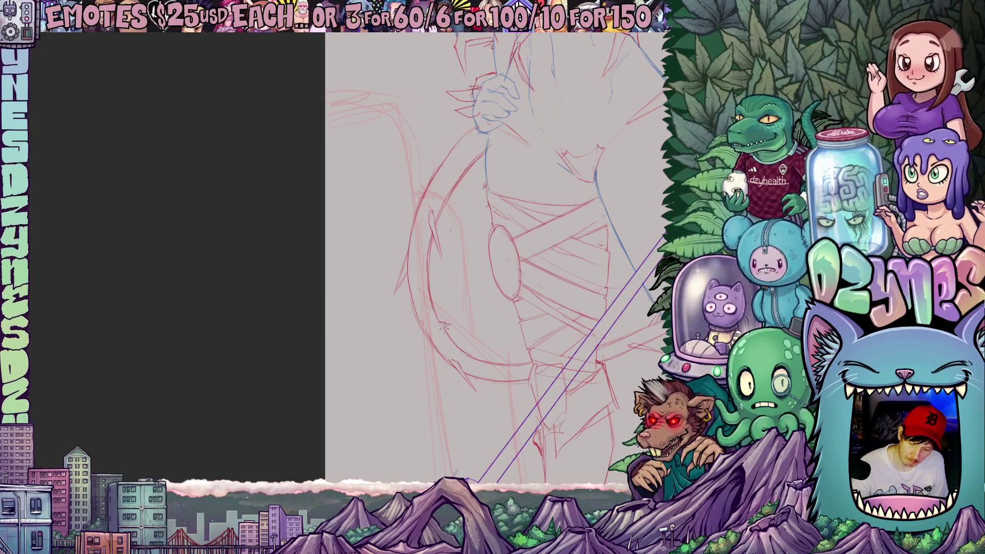
Step: Tilt the hip close-up about 40 degrees, straighten it and zoom out to review the whole figure
{"action": "left_click_drag", "start_coordinate": [444, 326], "coordinate": [421, 332]}
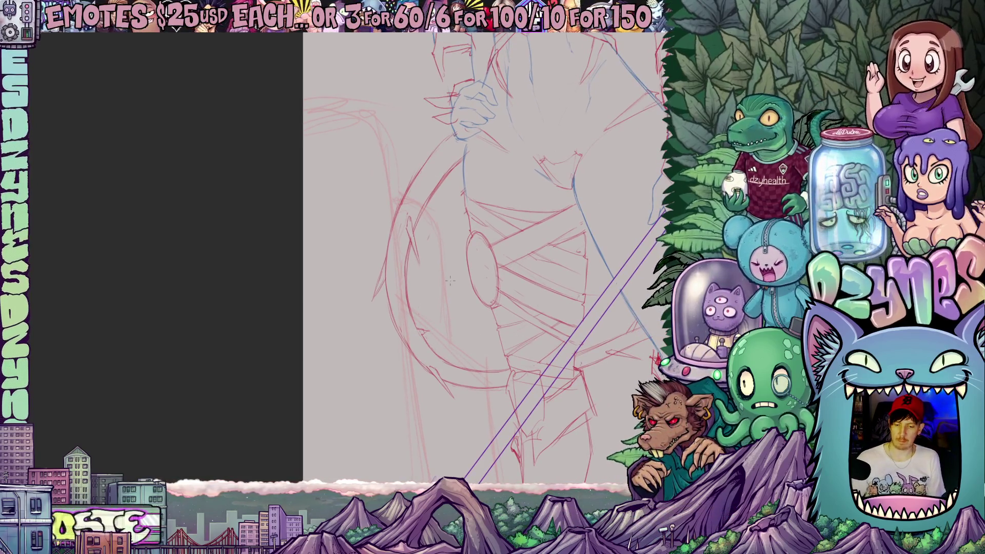
{"action": "scroll", "coordinate": [450, 281], "scroll_direction": "down", "scroll_amount": 5}
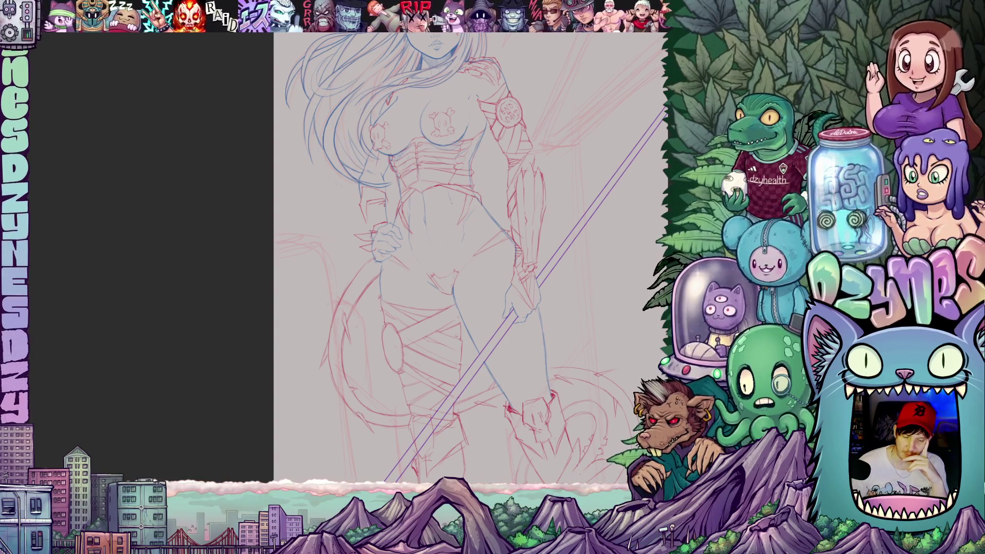
{"action": "scroll", "coordinate": [441, 246], "scroll_direction": "up", "scroll_amount": 5}
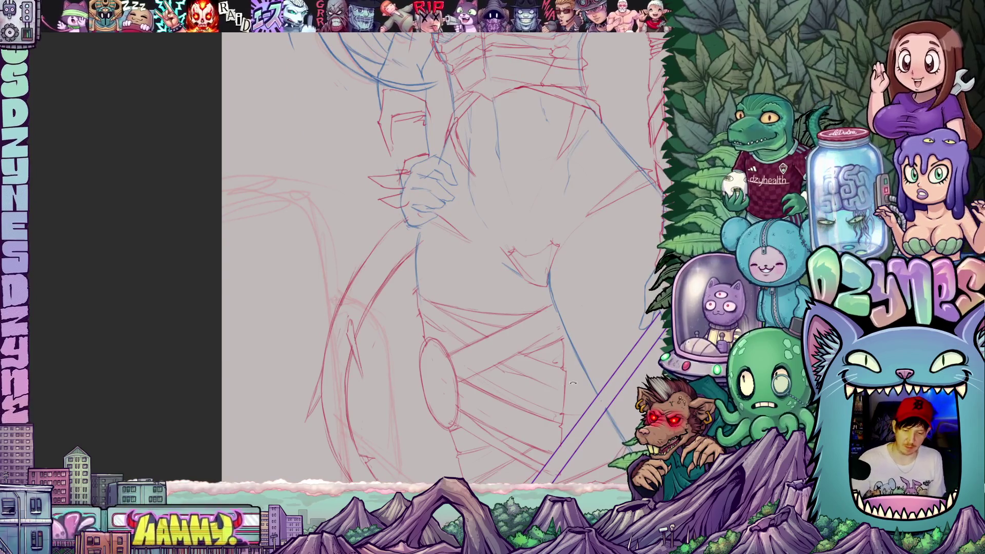
{"action": "left_click_drag", "start_coordinate": [442, 247], "coordinate": [462, 287]}
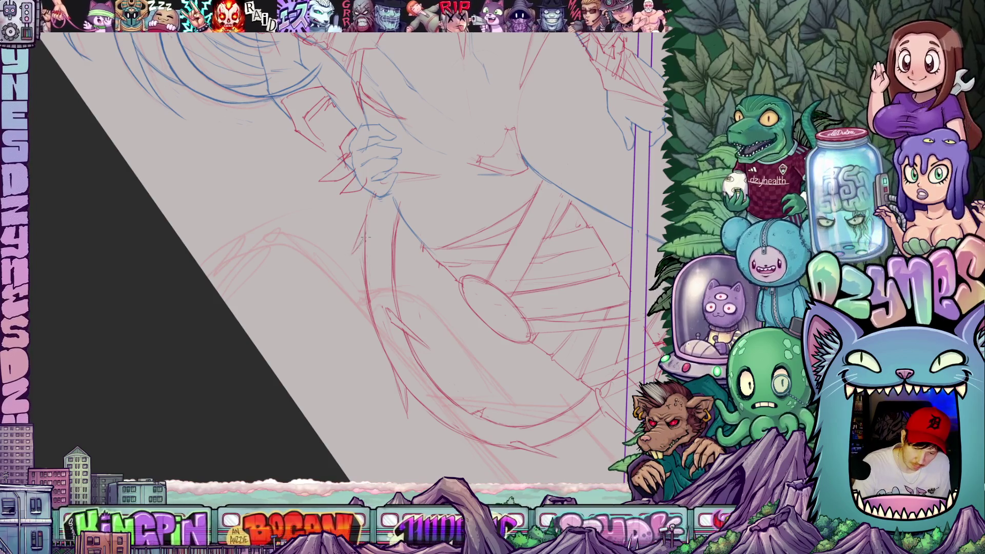
{"action": "left_click_drag", "start_coordinate": [386, 261], "coordinate": [444, 395]}
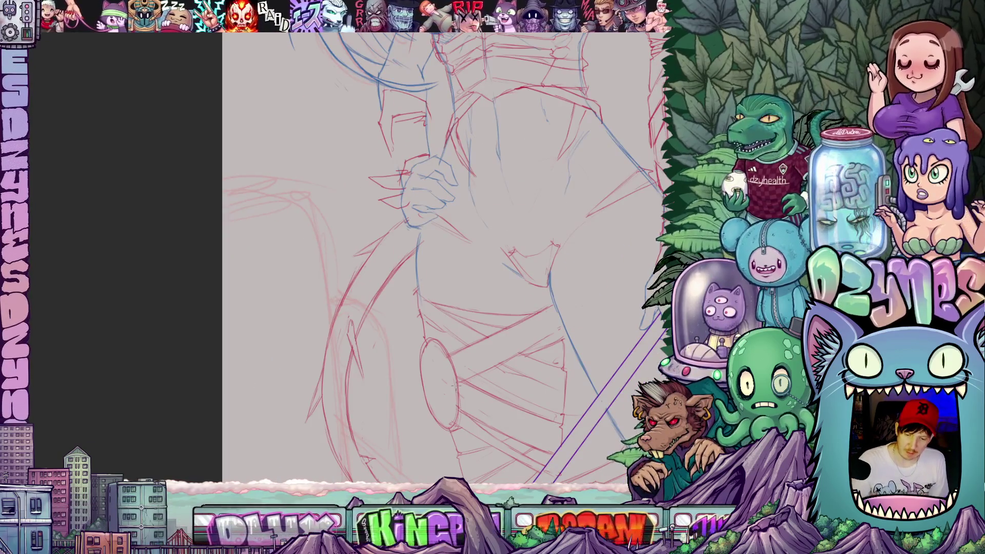
{"action": "scroll", "coordinate": [375, 285], "scroll_direction": "down", "scroll_amount": 5}
{"action": "left_click_drag", "start_coordinate": [438, 314], "coordinate": [375, 285]}
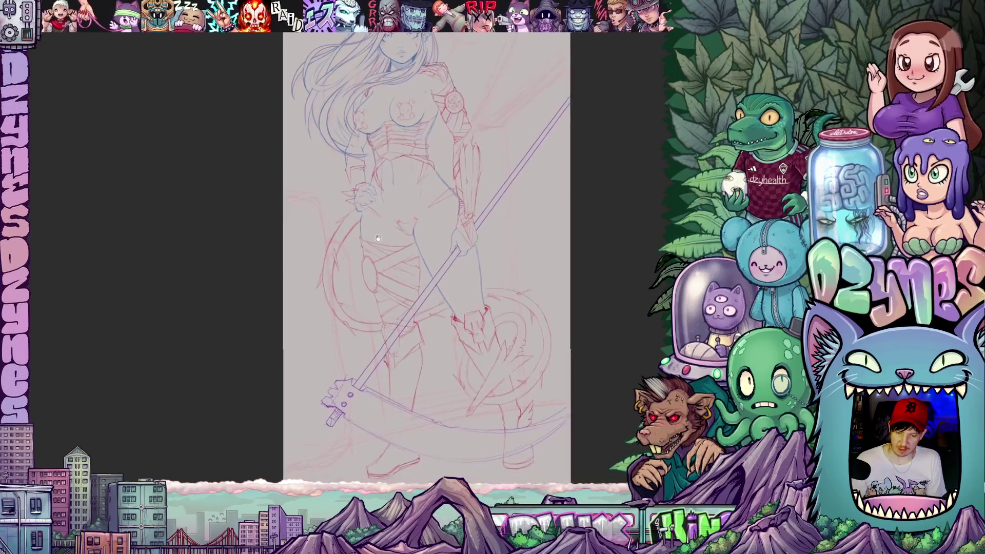
{"action": "scroll", "coordinate": [468, 232], "scroll_direction": "up", "scroll_amount": 2}
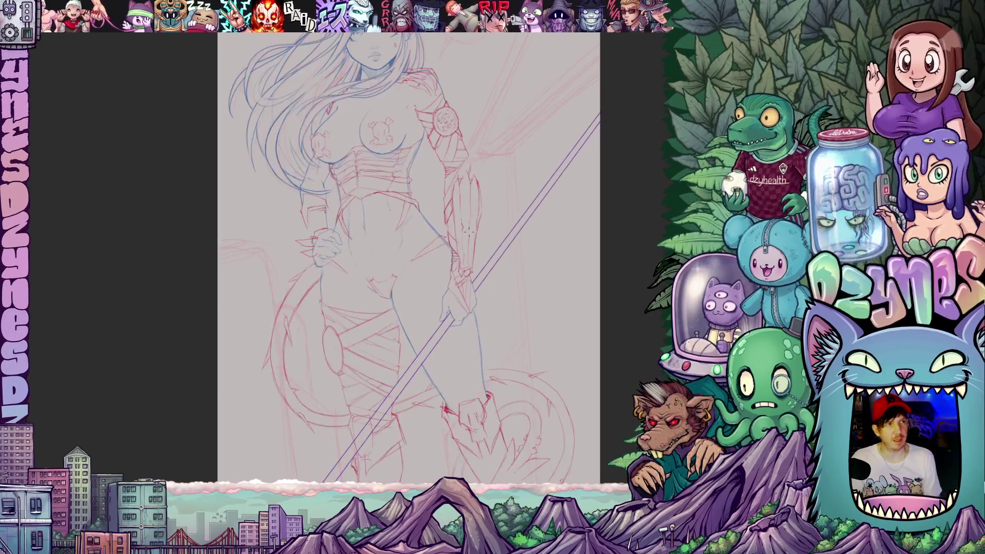
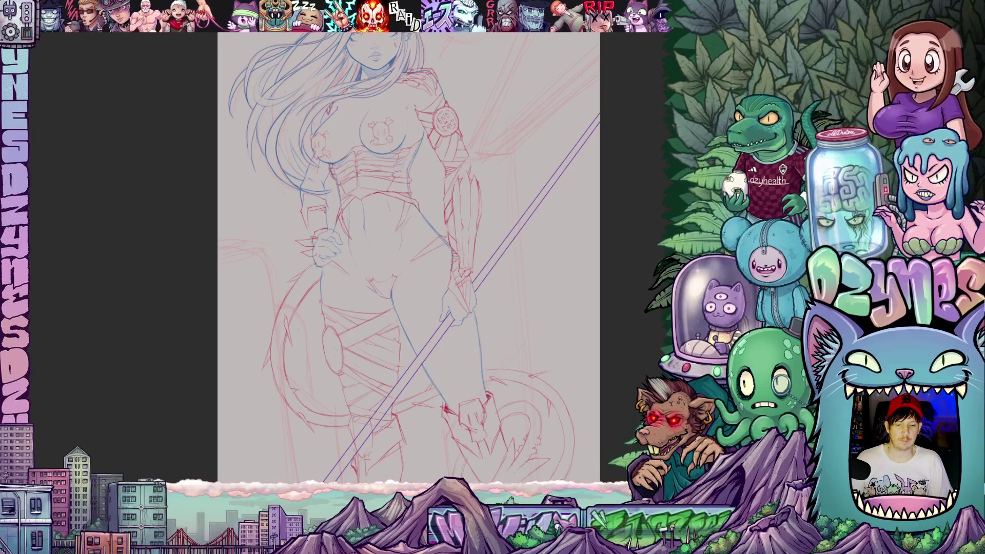
Step: Zoom out to frame the whole sketch, then zoom in on the tail spiral, feet and scythe blade
{"action": "scroll", "coordinate": [409, 257], "scroll_direction": "up", "scroll_amount": 3}
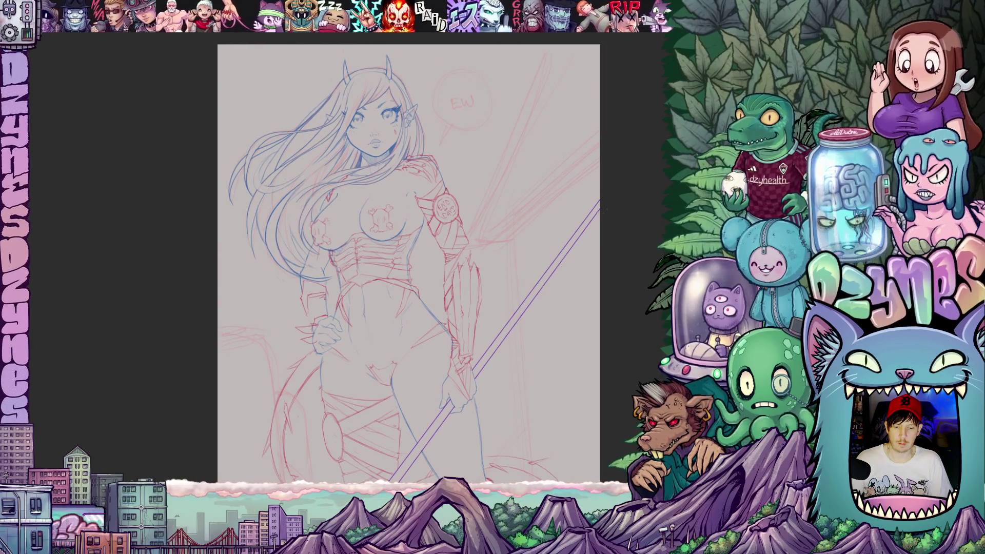
{"action": "scroll", "coordinate": [409, 256], "scroll_direction": "down", "scroll_amount": 3}
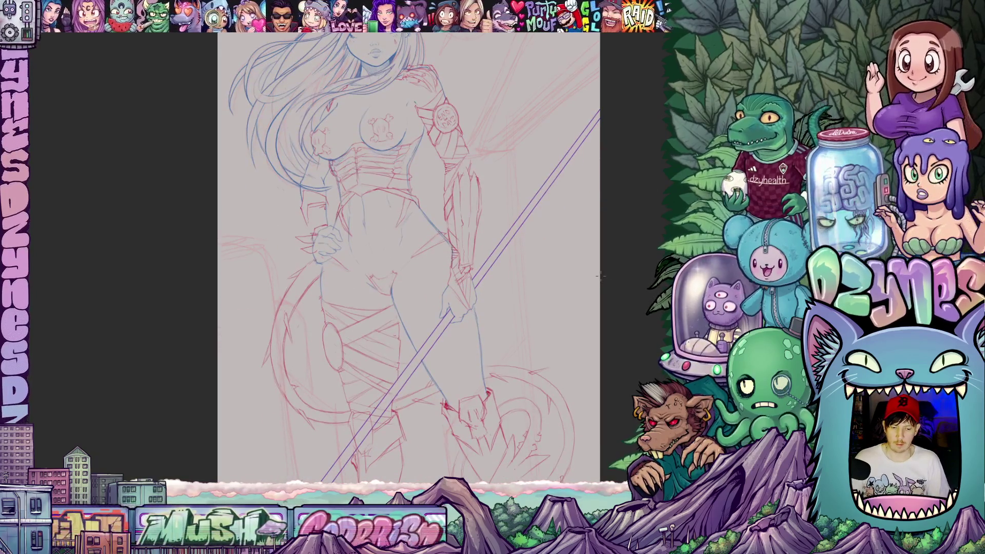
{"action": "scroll", "coordinate": [600, 275], "scroll_direction": "down", "scroll_amount": 2}
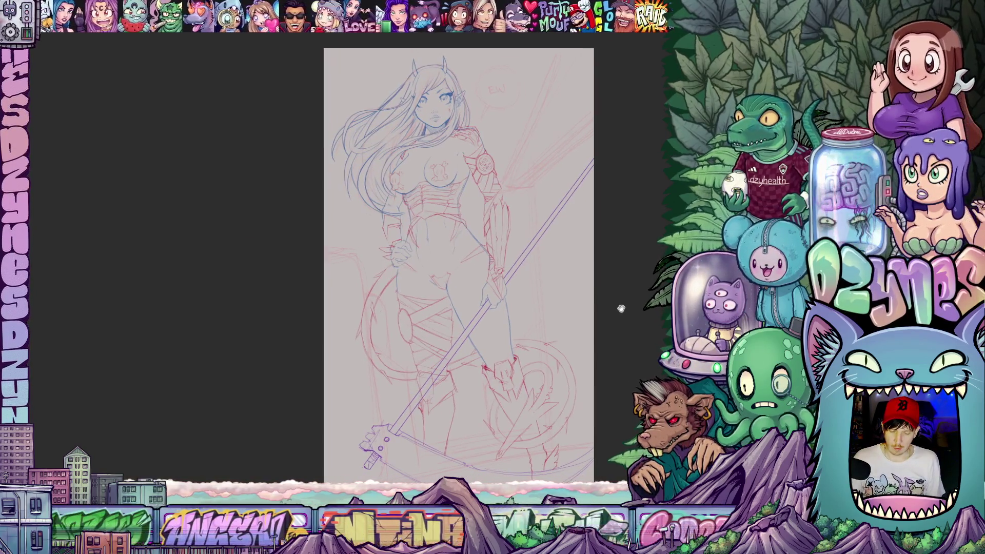
{"action": "left_click_drag", "start_coordinate": [620, 310], "coordinate": [576, 290]}
{"action": "scroll", "coordinate": [419, 283], "scroll_direction": "up", "scroll_amount": 3}
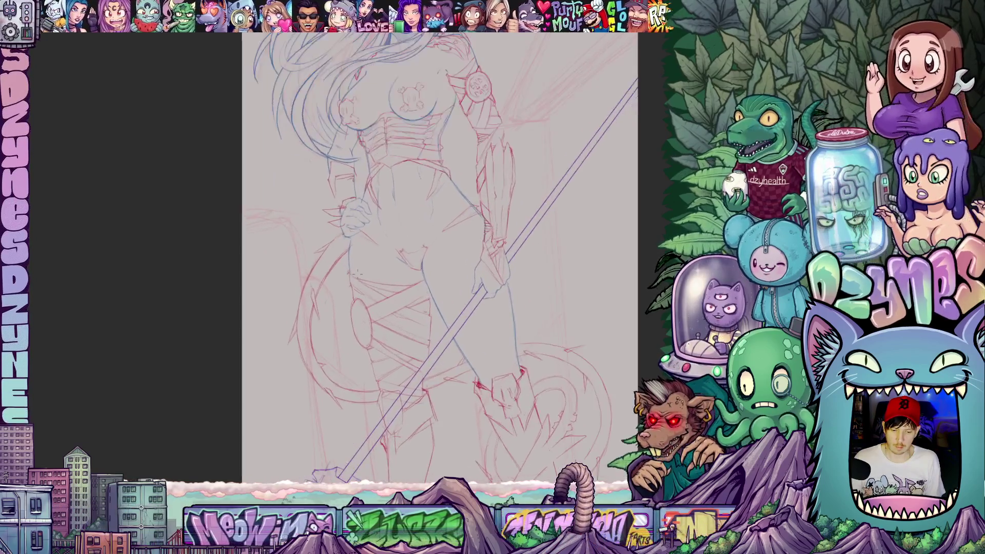
{"action": "scroll", "coordinate": [366, 269], "scroll_direction": "up", "scroll_amount": 2}
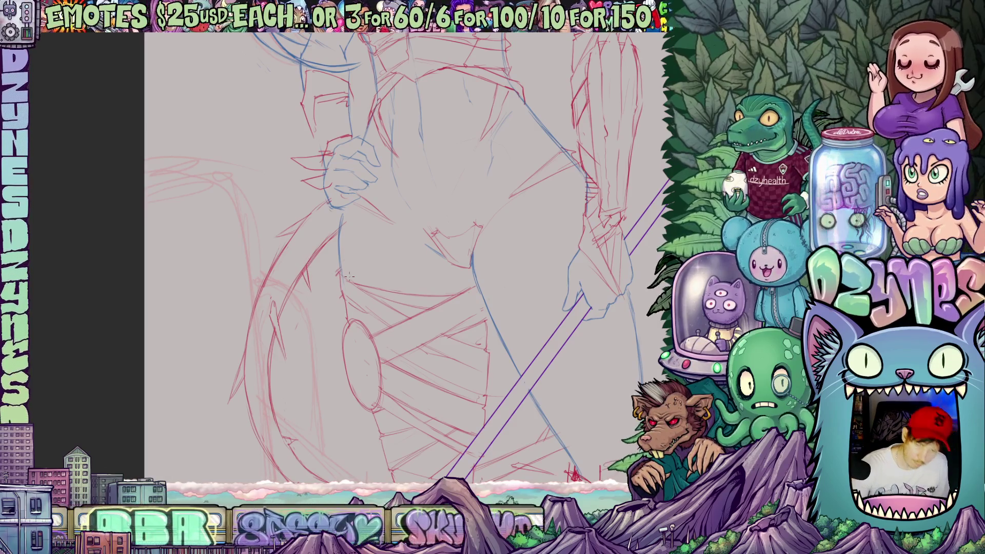
{"action": "scroll", "coordinate": [349, 276], "scroll_direction": "down", "scroll_amount": 5}
{"action": "mouse_move", "coordinate": [371, 317]}
{"action": "left_mouse_down"}
{"action": "mouse_move", "coordinate": [296, 316]}
{"action": "mouse_move", "coordinate": [312, 283]}
{"action": "left_mouse_up"}
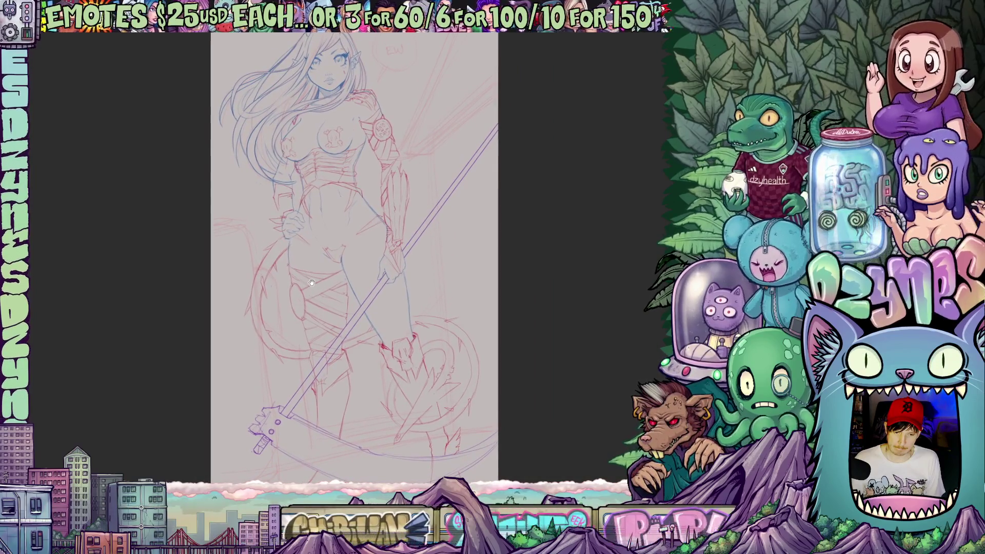
{"action": "scroll", "coordinate": [429, 476], "scroll_direction": "up", "scroll_amount": 4}
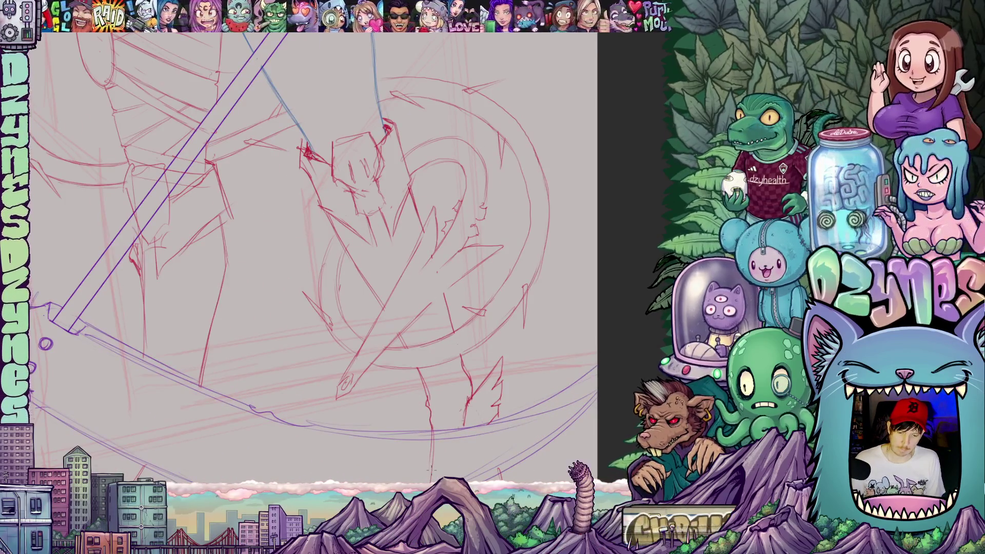
Step: Sketch two red spike strokes along the tail spiral's right edge, then zoom out to the whole figure
{"action": "left_click_drag", "start_coordinate": [426, 431], "coordinate": [411, 503]}
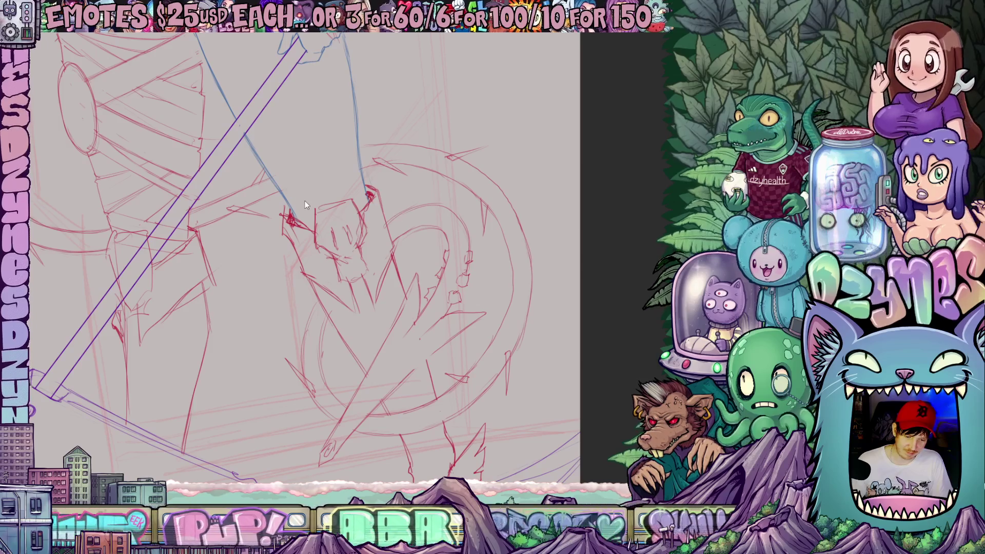
{"action": "scroll", "coordinate": [305, 201], "scroll_direction": "down", "scroll_amount": 5}
{"action": "scroll", "coordinate": [430, 249], "scroll_direction": "up", "scroll_amount": 5}
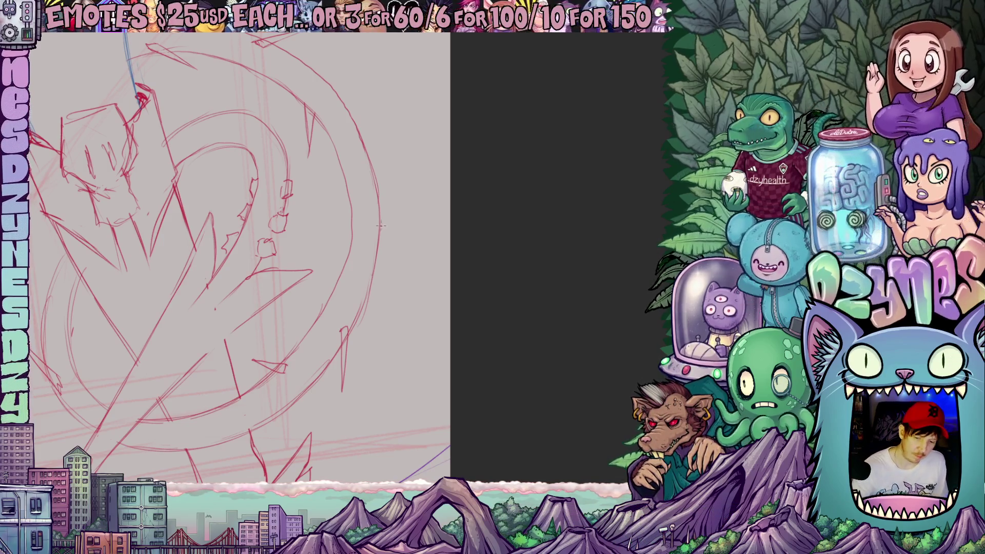
{"action": "left_click_drag", "start_coordinate": [380, 237], "coordinate": [396, 261]}
{"action": "left_click_drag", "start_coordinate": [357, 190], "coordinate": [338, 234]}
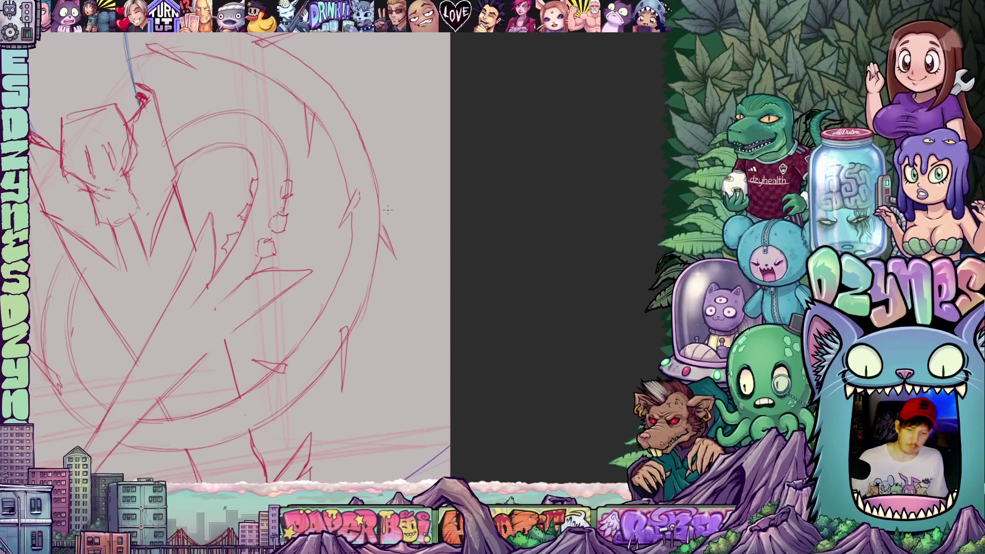
{"action": "scroll", "coordinate": [388, 211], "scroll_direction": "down", "scroll_amount": 4}
{"action": "left_click_drag", "start_coordinate": [334, 370], "coordinate": [425, 401]}
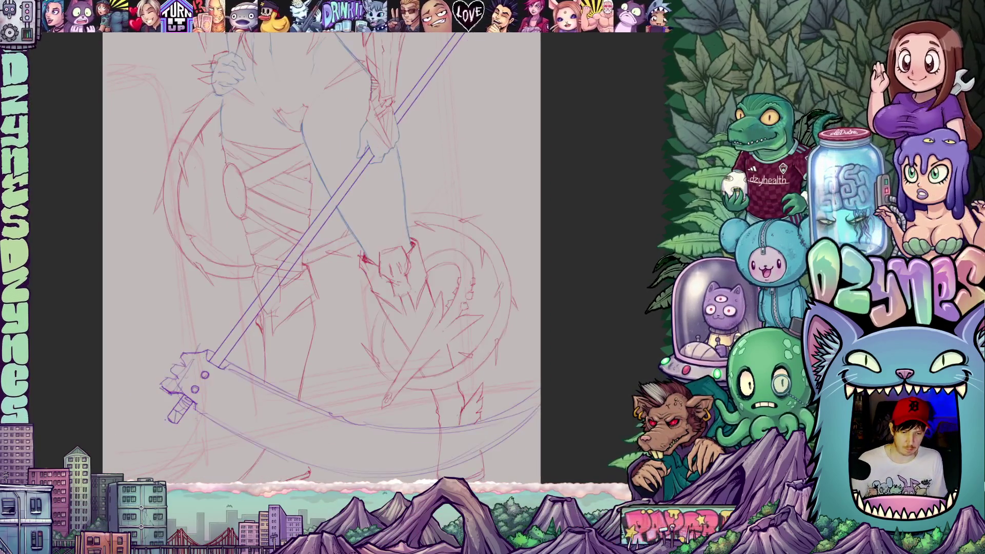
Step: Zoom out and recenter the full sketch, then zoom in on the horned woman's head and EW bubble
{"action": "scroll", "coordinate": [410, 395], "scroll_direction": "down", "scroll_amount": 4}
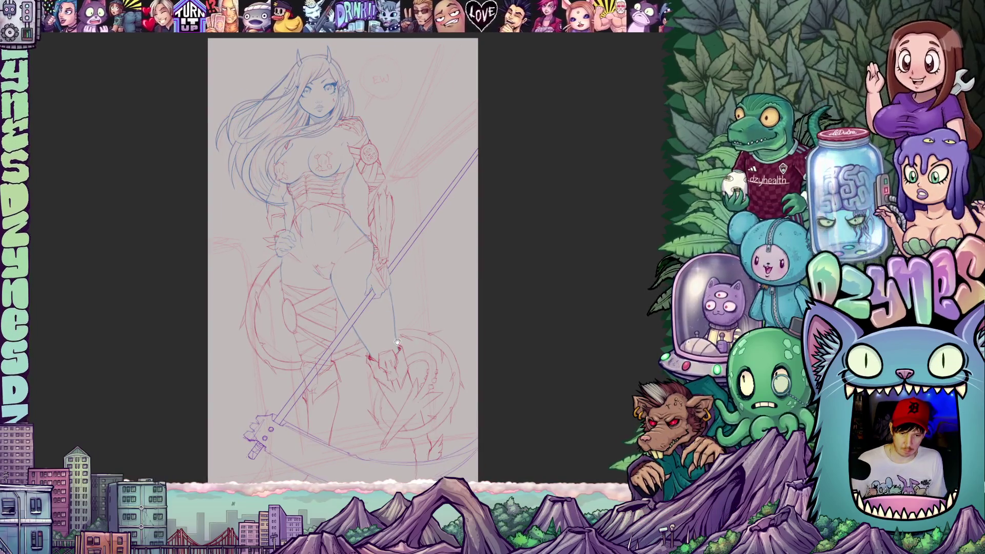
{"action": "left_click_drag", "start_coordinate": [398, 341], "coordinate": [385, 355]}
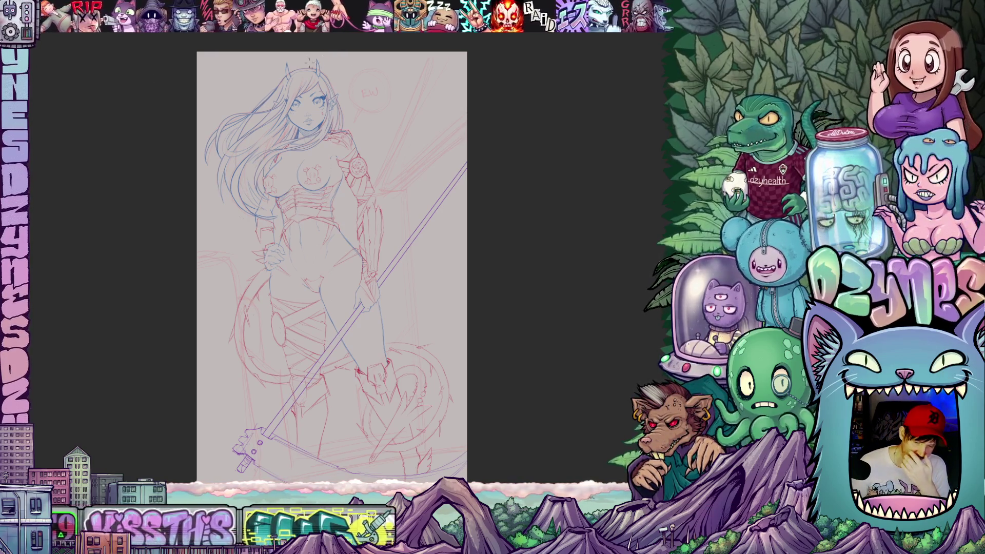
{"action": "scroll", "coordinate": [310, 61], "scroll_direction": "up", "scroll_amount": 10}
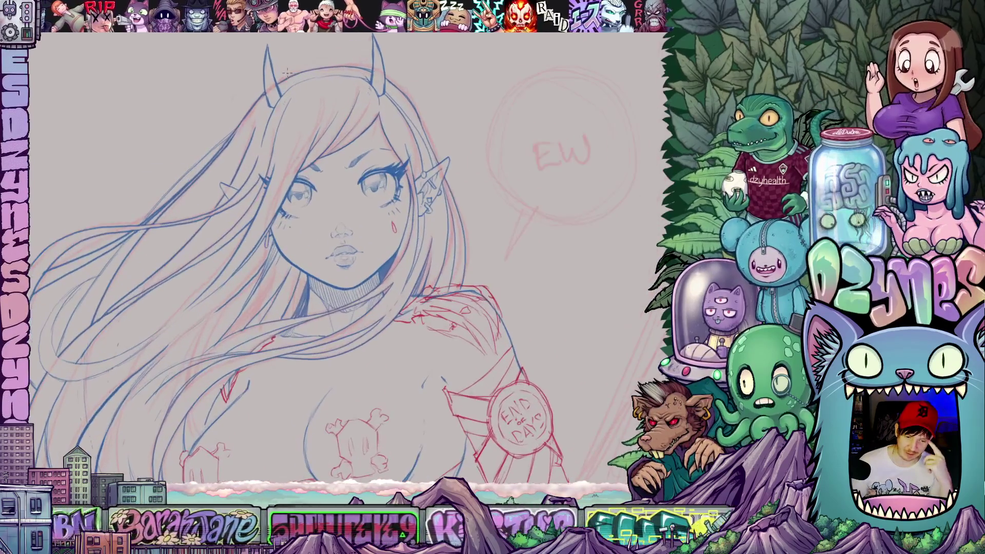